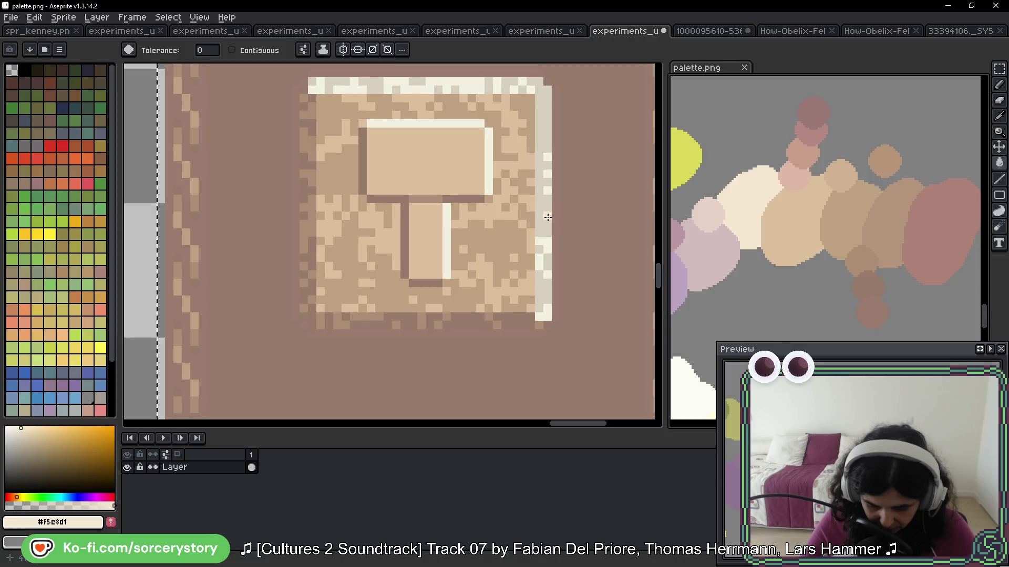
Step: Bucket-fill the brown tile's light highlight pixels with pale cream #F5E8D1
click(543, 212)
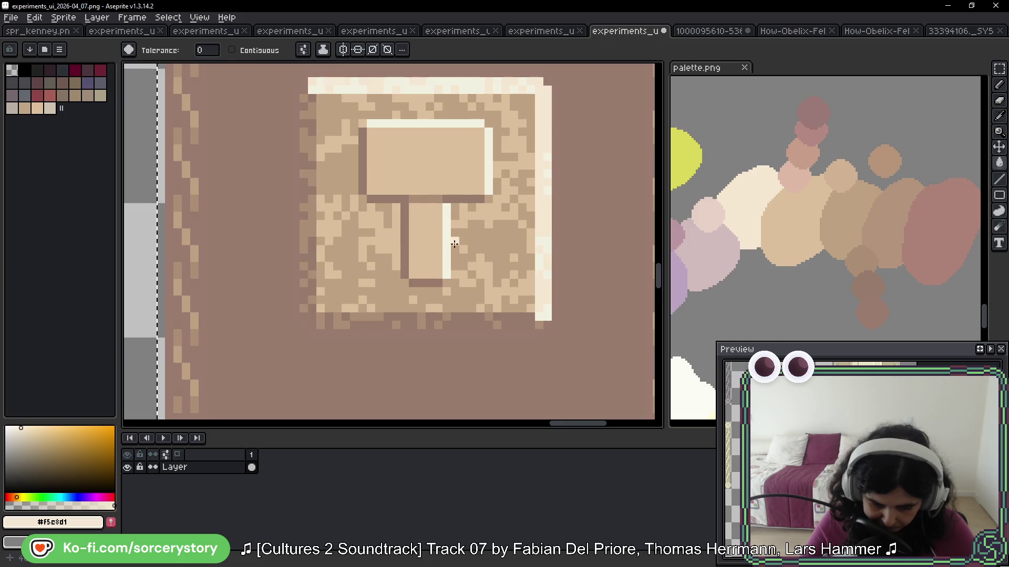
scroll(447, 245, down, 2)
scroll(447, 244, left, 5)
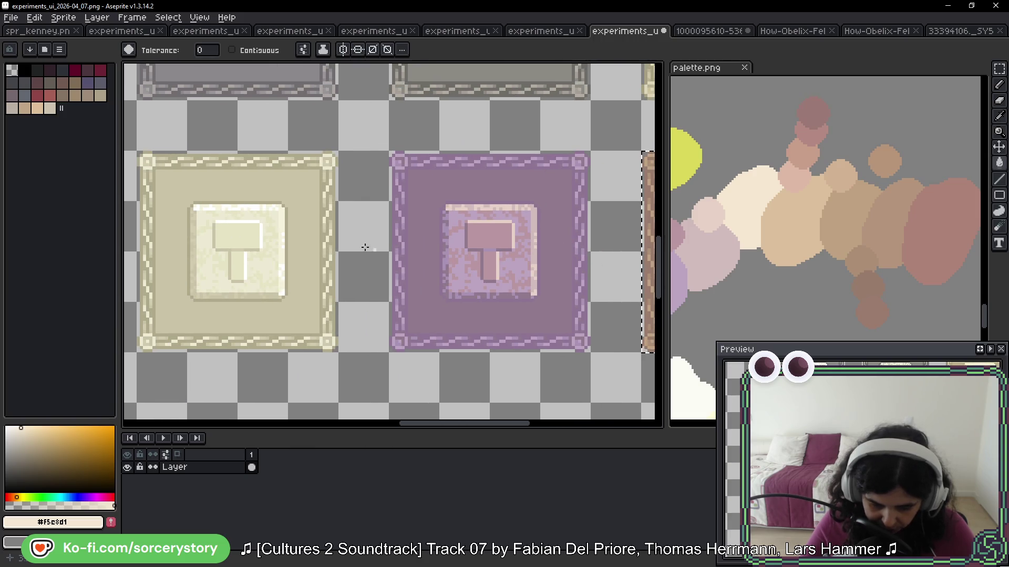
scroll(378, 250, up, 2)
scroll(401, 221, left, 3)
scroll(473, 232, down, 2)
scroll(443, 305, up, 3)
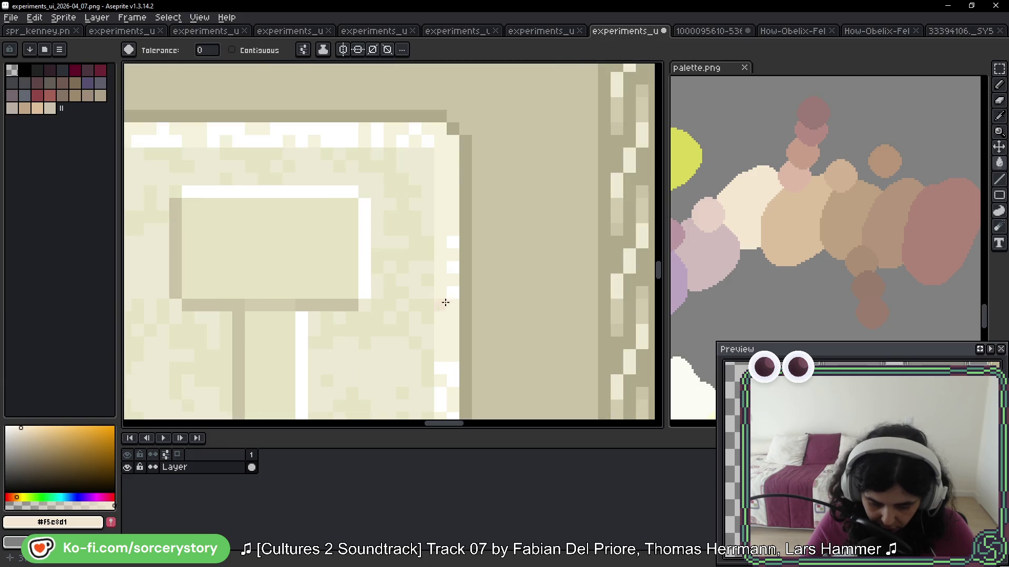
Step: Sample the cream #F3F1E1 highlight colour from a neighbouring tile for the Paint Bucket
key(i)
click(452, 239)
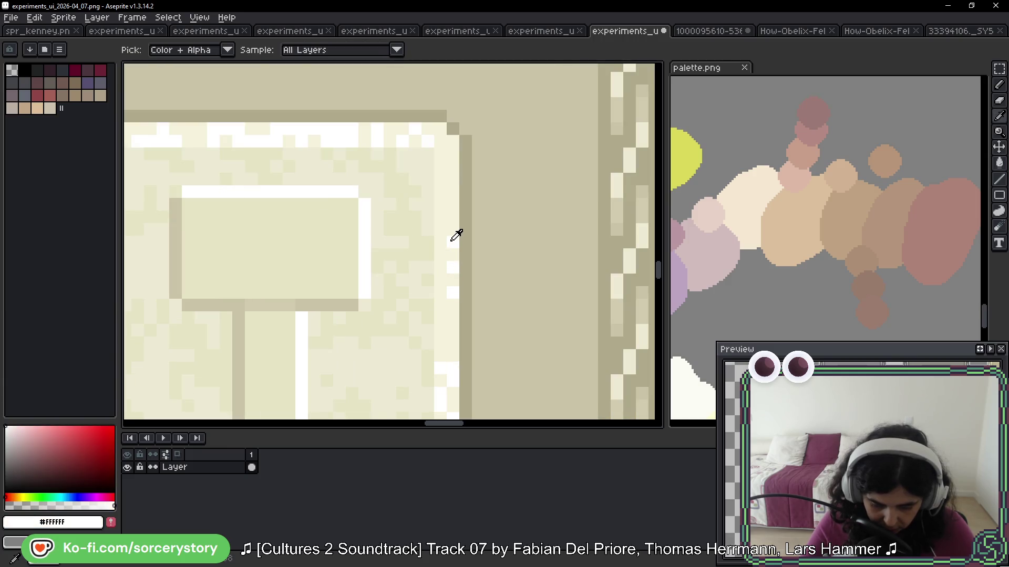
key(g)
scroll(393, 231, down, 5)
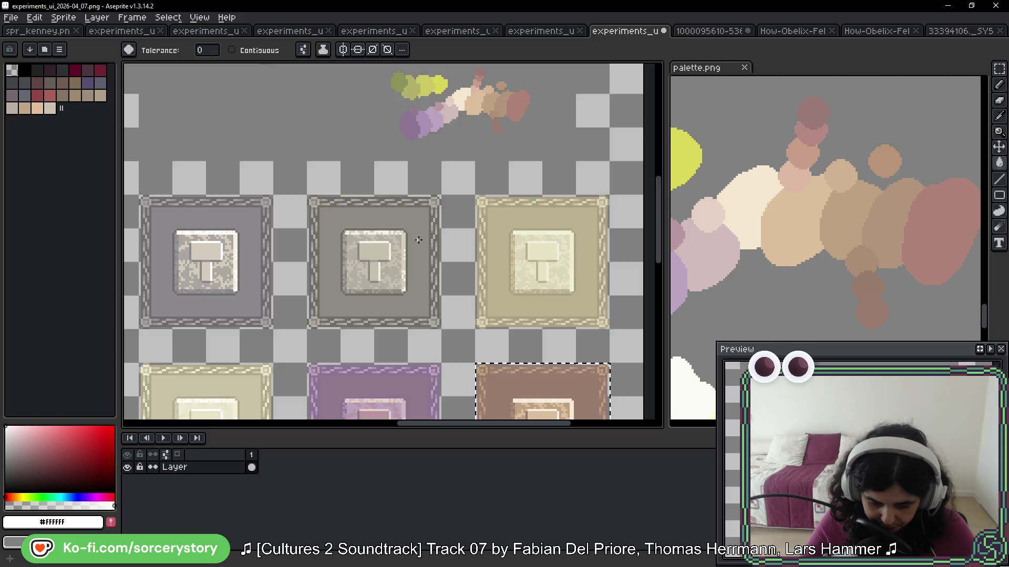
scroll(388, 287, up, 5)
key(i)
click(349, 223)
key(g)
scroll(435, 283, down, 5)
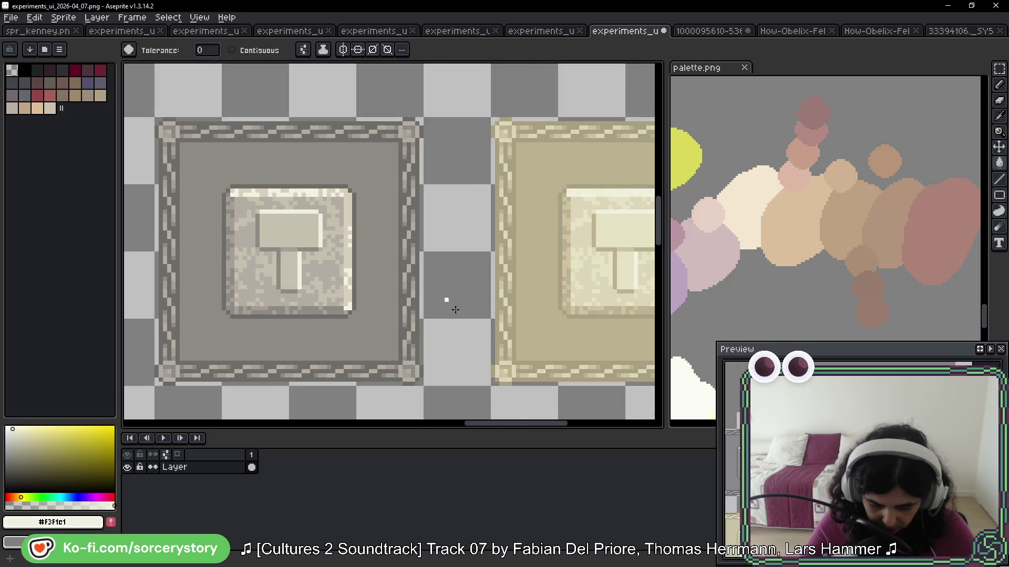
scroll(236, 119, down, 4)
scroll(236, 119, right, 4)
scroll(462, 328, up, 6)
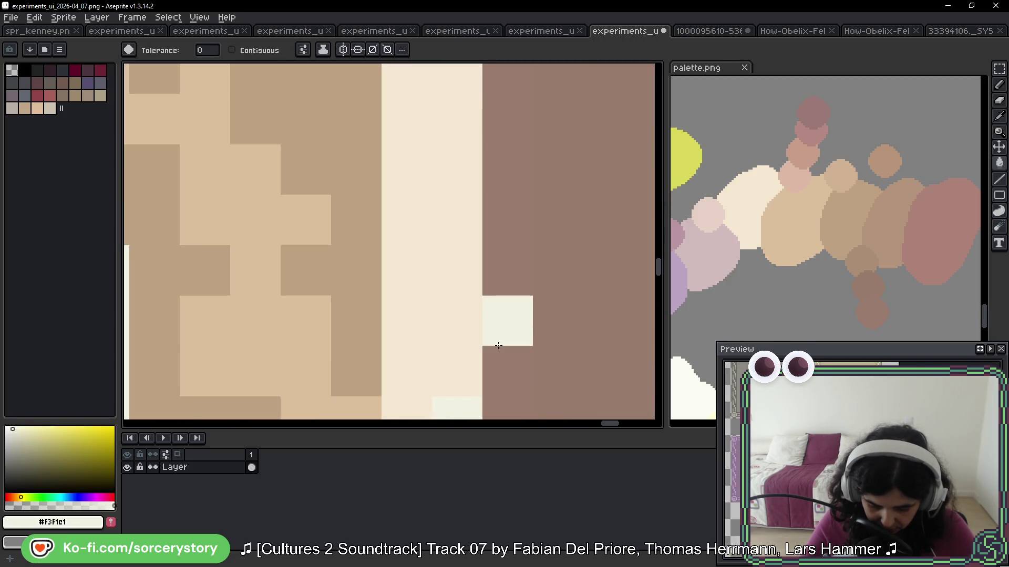
Step: Undo the stray cream pixel filled on the brown tile
key(ctrl+z)
scroll(462, 240, down, 5)
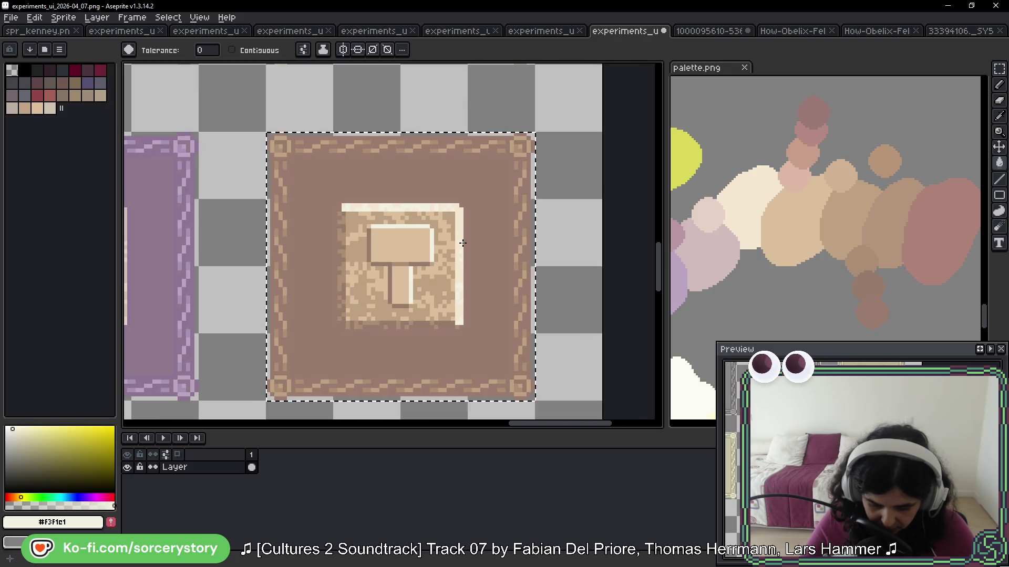
scroll(463, 243, down, 3)
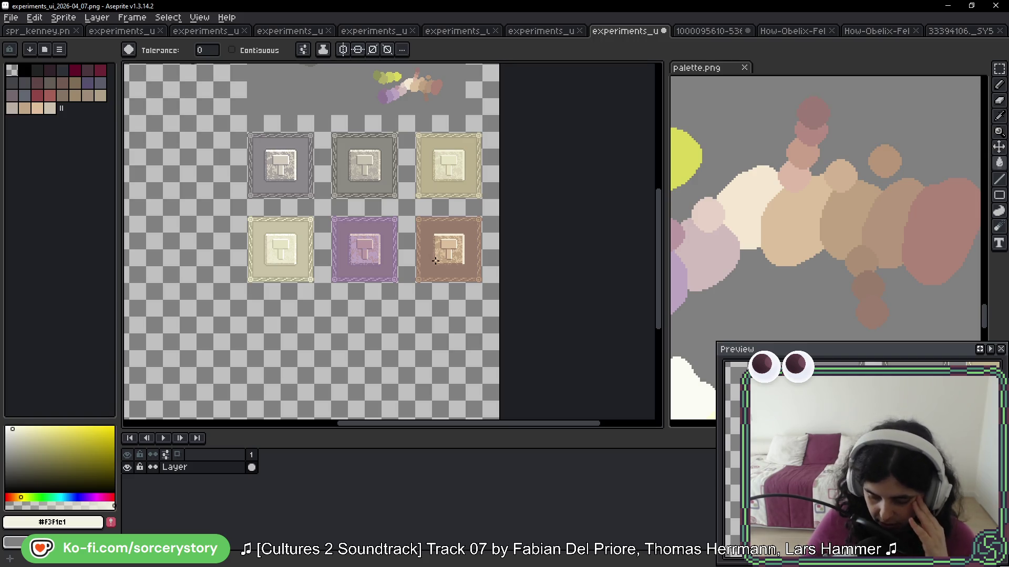
scroll(439, 223, up, 6)
scroll(494, 231, up, 6)
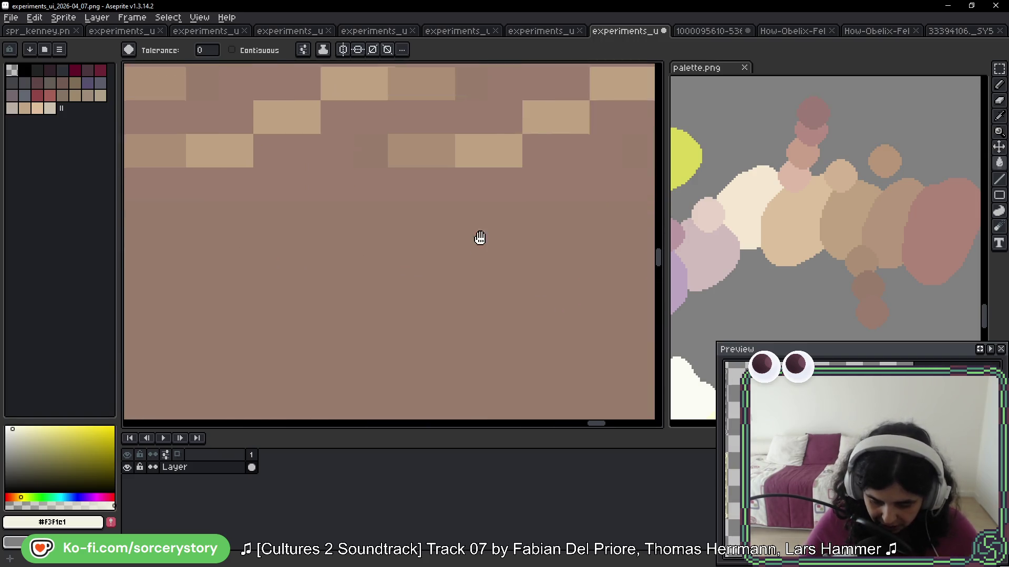
Step: Sample the tile's brown #9a7c6f and marquee-select the whole brown hammer tile
alt+click(367, 203)
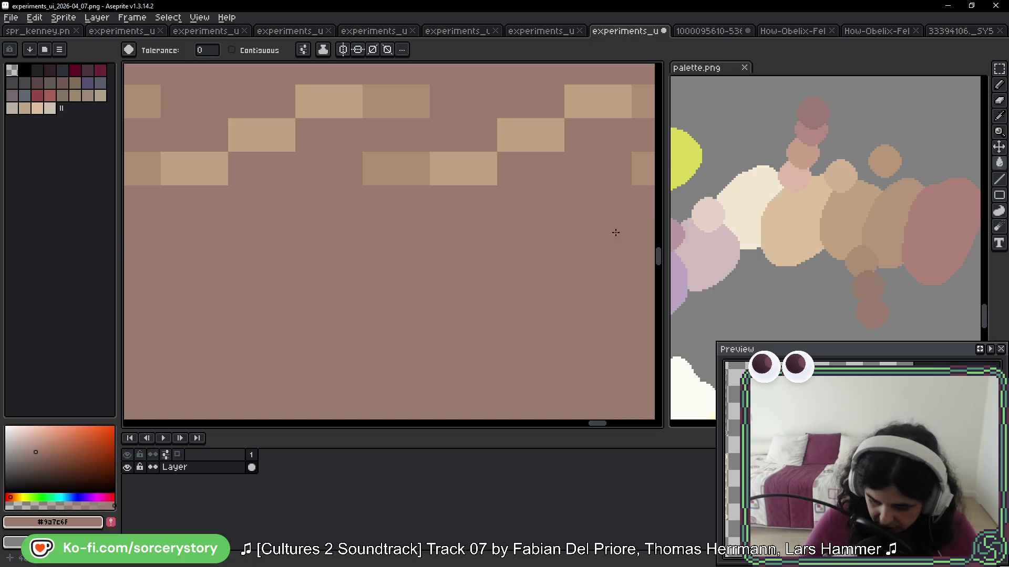
click(999, 70)
scroll(820, 210, down, 2)
scroll(545, 198, down, 1)
scroll(437, 228, down, 2)
drag(392, 165, 448, 288)
scroll(448, 288, down, 2)
scroll(462, 275, down, 1)
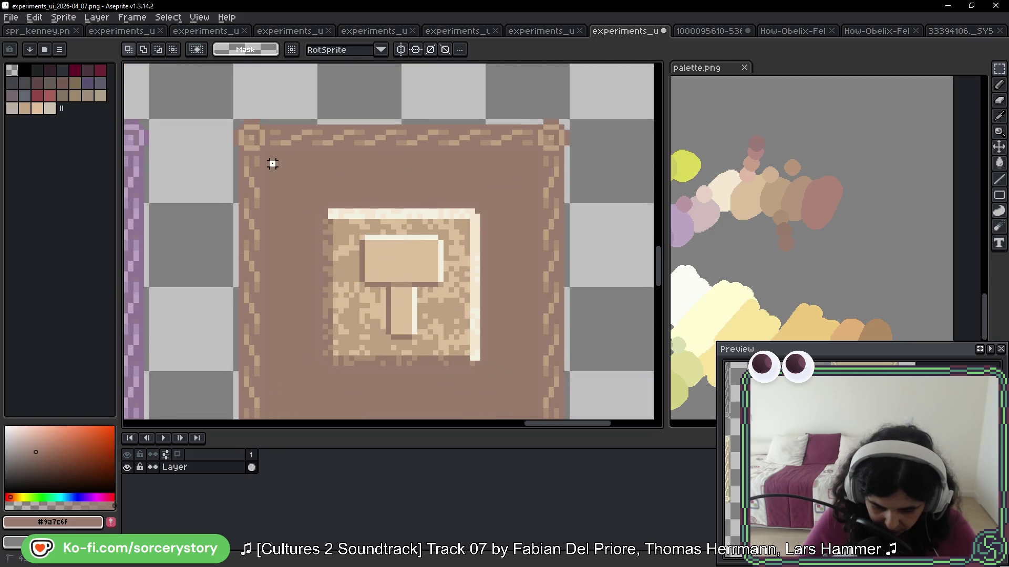
drag(233, 92, 555, 382)
scroll(446, 247, up, 1)
scroll(423, 223, up, 4)
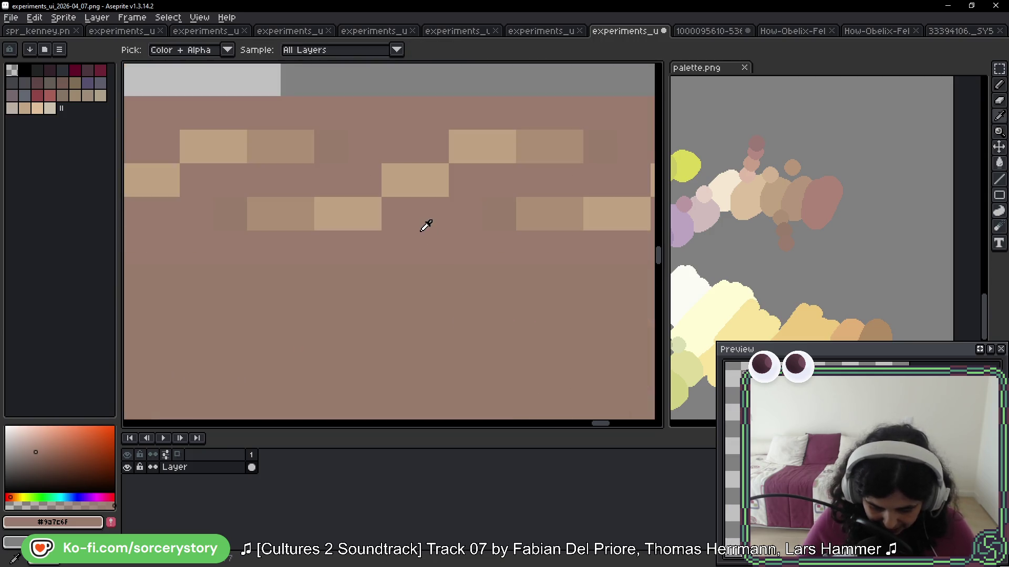
Step: Pick a deep dark brown and bucket-fill the tile's frame band with it
key(g)
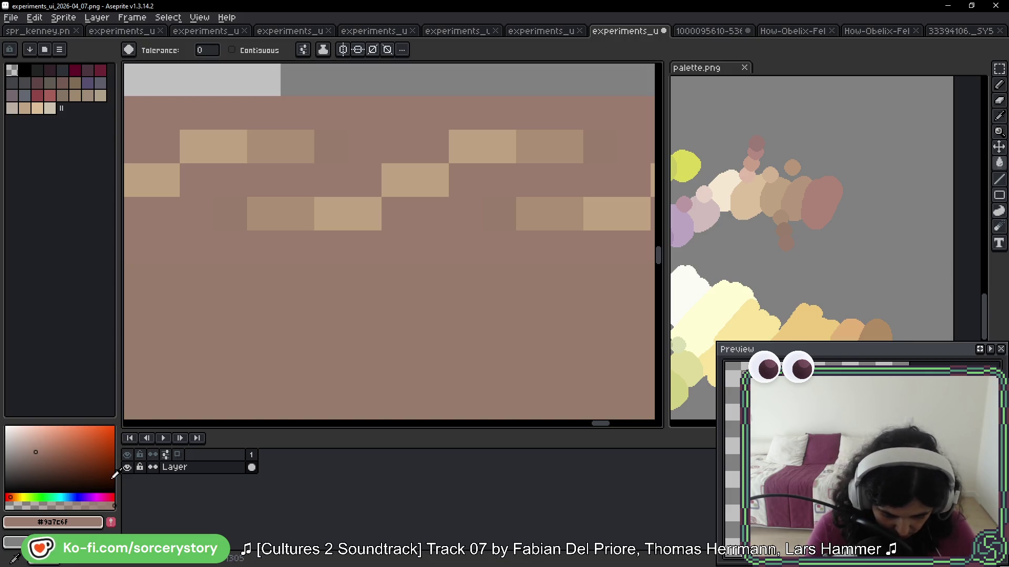
click(13, 497)
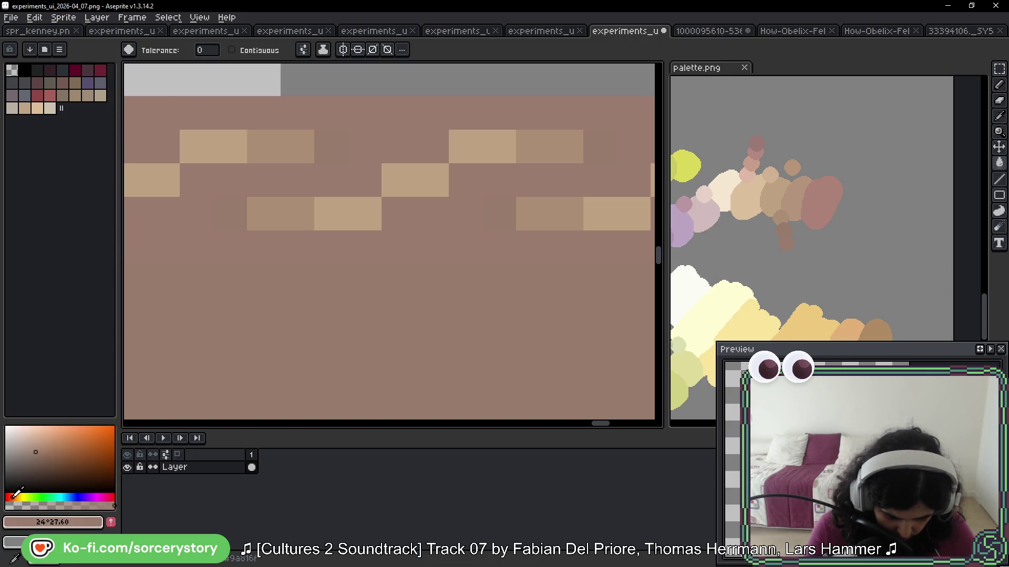
click(32, 458)
click(29, 468)
click(42, 468)
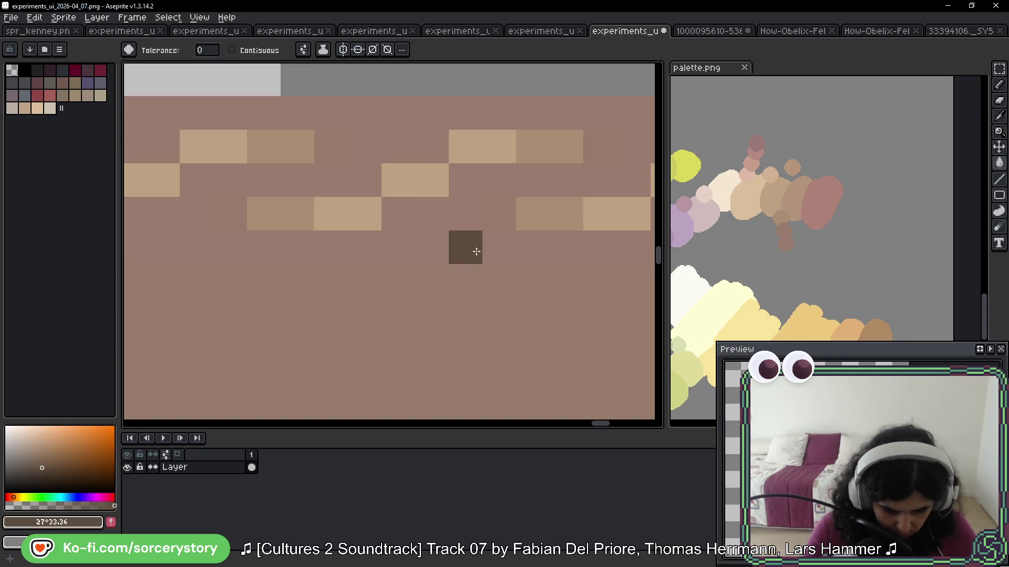
click(470, 252)
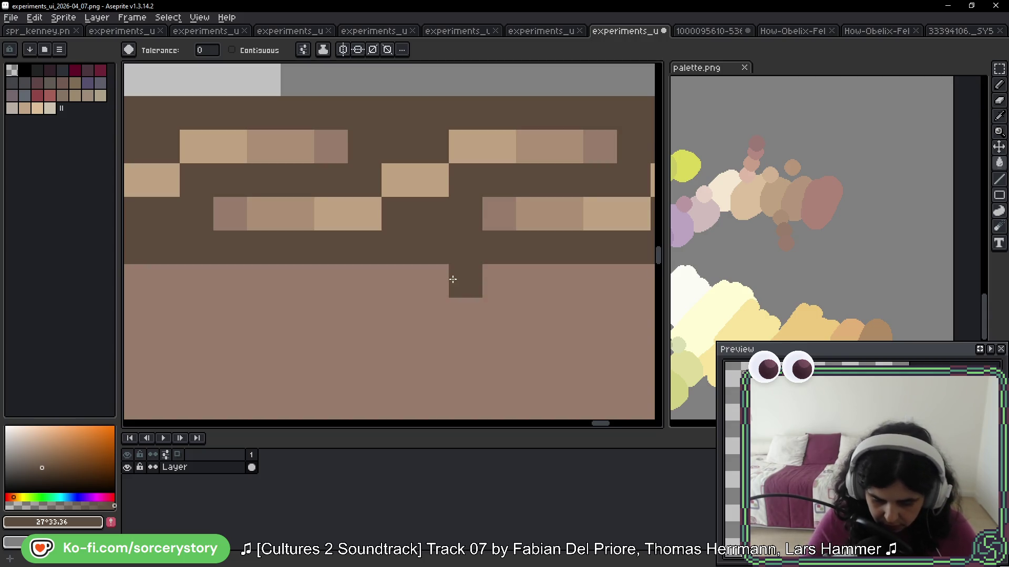
scroll(452, 279, down, 6)
scroll(455, 168, down, 6)
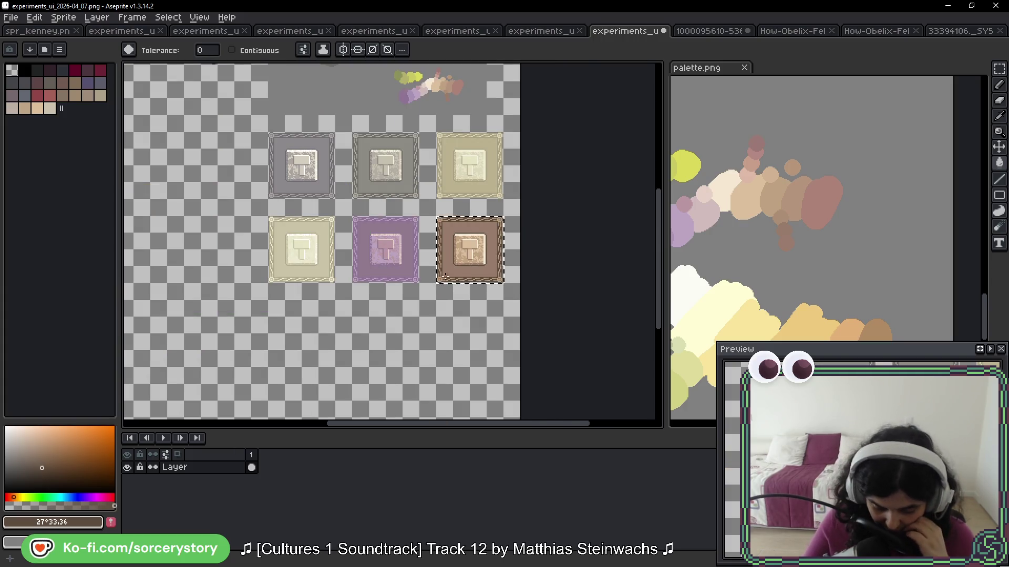
scroll(452, 240, up, 4)
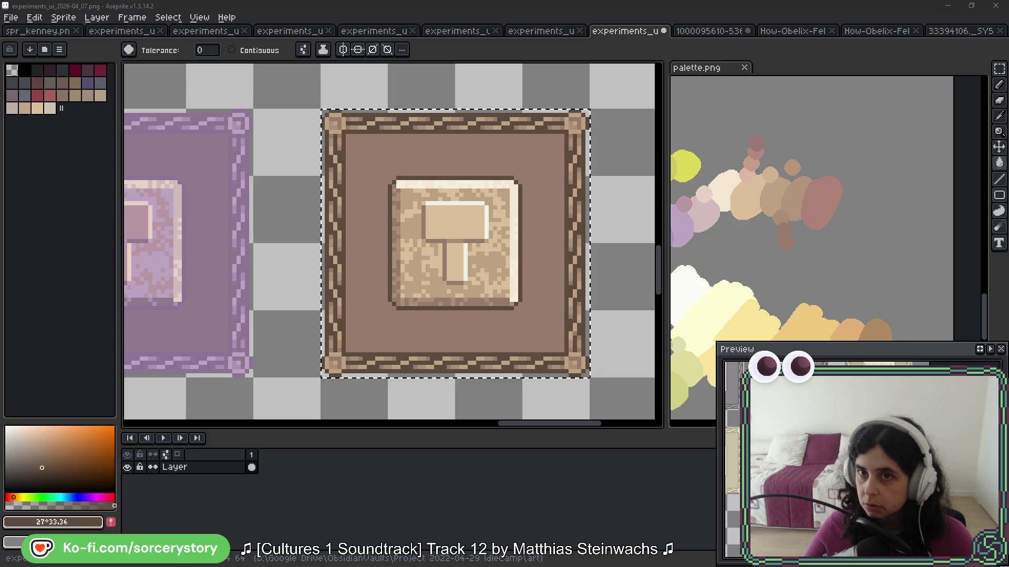
Step: Sample the frame's dark brown and adjust it to a lighter, softer brown
scroll(542, 231, up, 1)
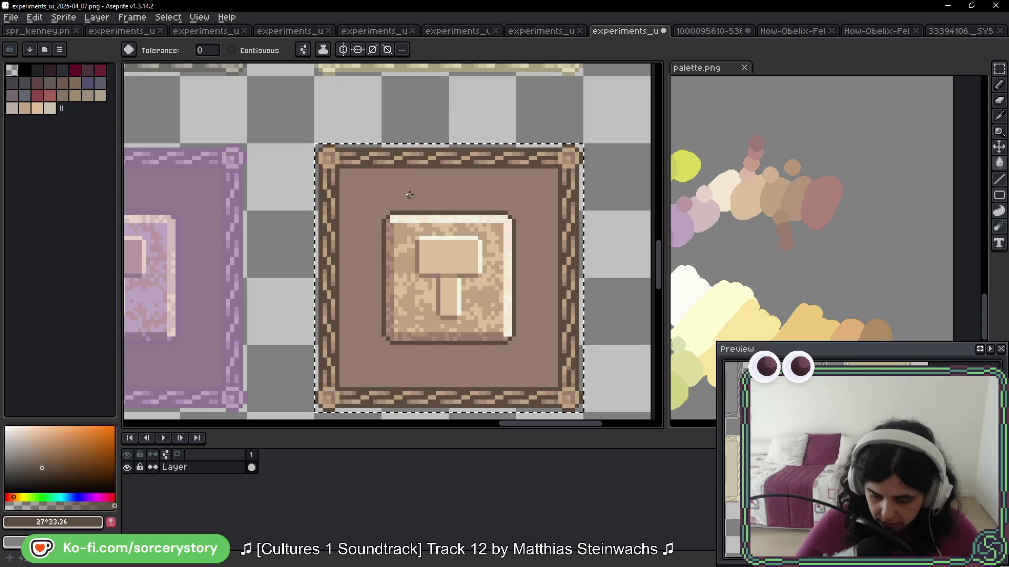
scroll(409, 194, up, 3)
alt+click(411, 150)
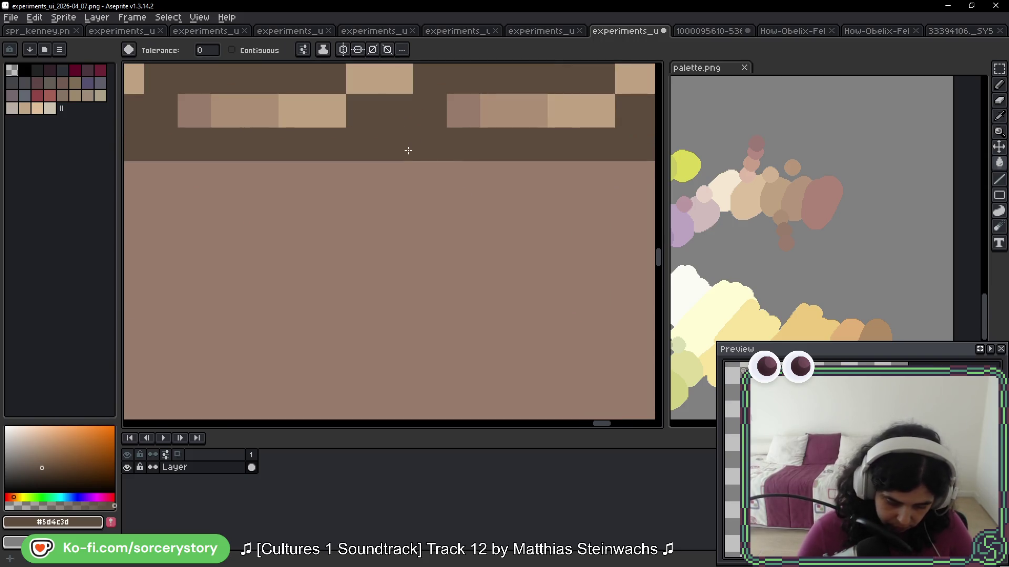
click(38, 465)
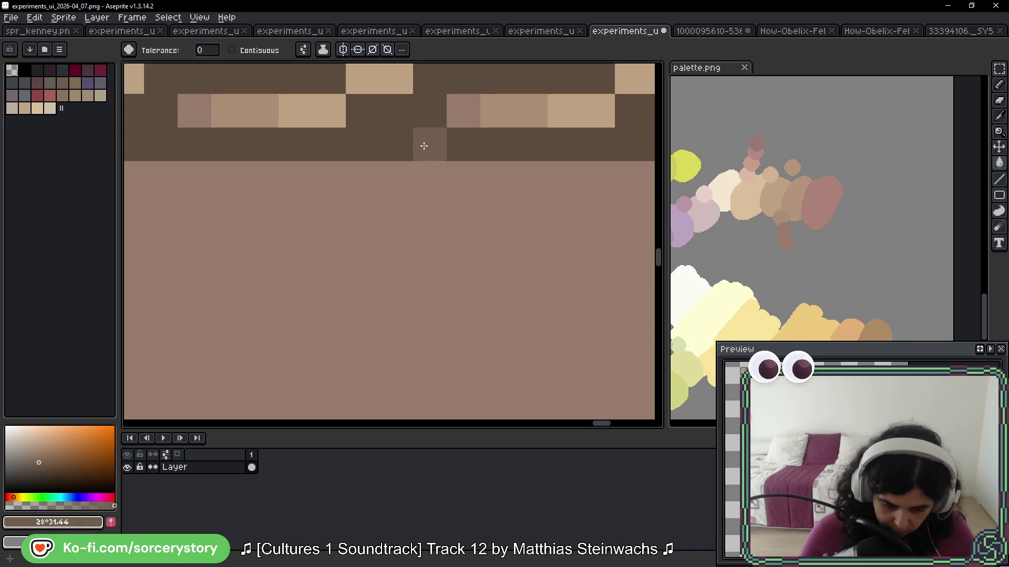
scroll(431, 289, down, 3)
scroll(431, 289, down, 3)
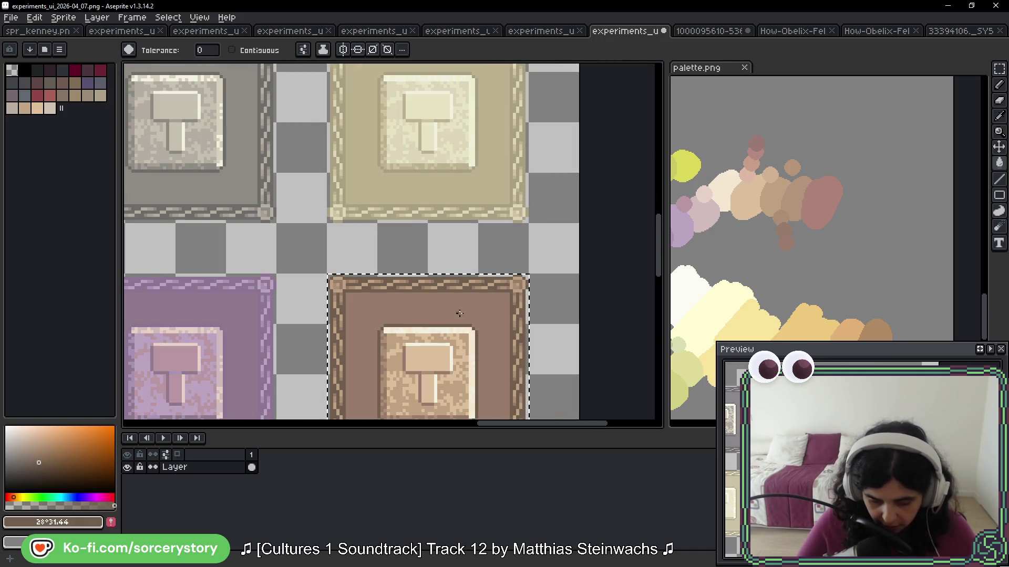
scroll(438, 304, up, 4)
click(36, 461)
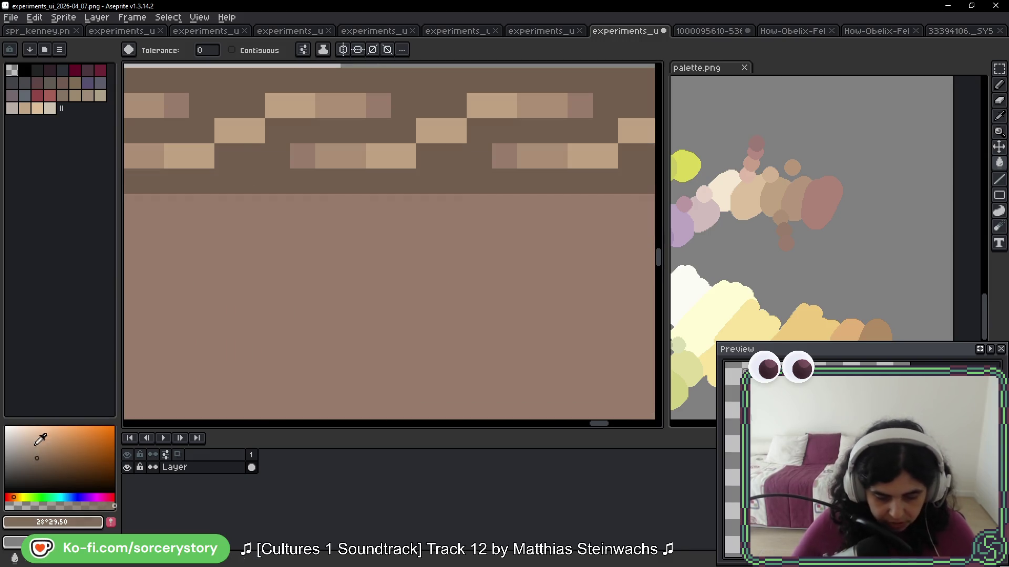
Step: Bring the brown tile into view and sample the frame's new brown to check it
scroll(489, 210, down, 6)
drag(502, 255, 487, 184)
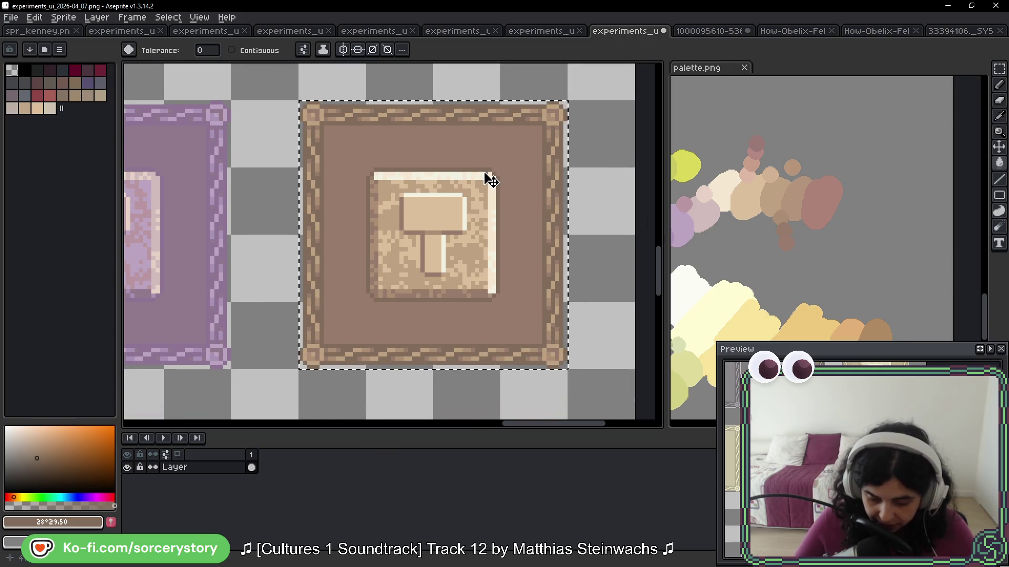
scroll(499, 287, down, 3)
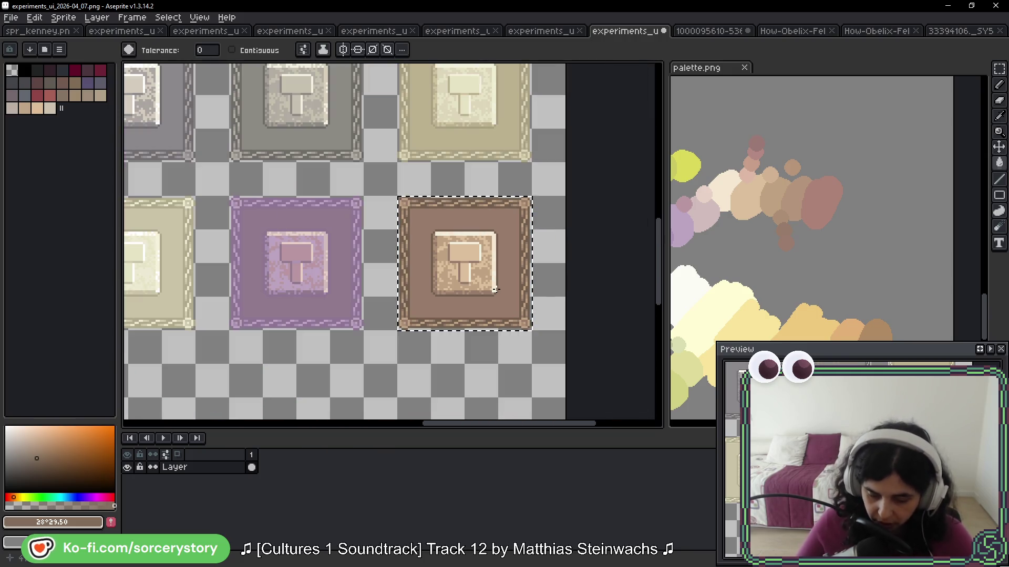
drag(517, 232, 526, 275)
scroll(520, 275, up, 2)
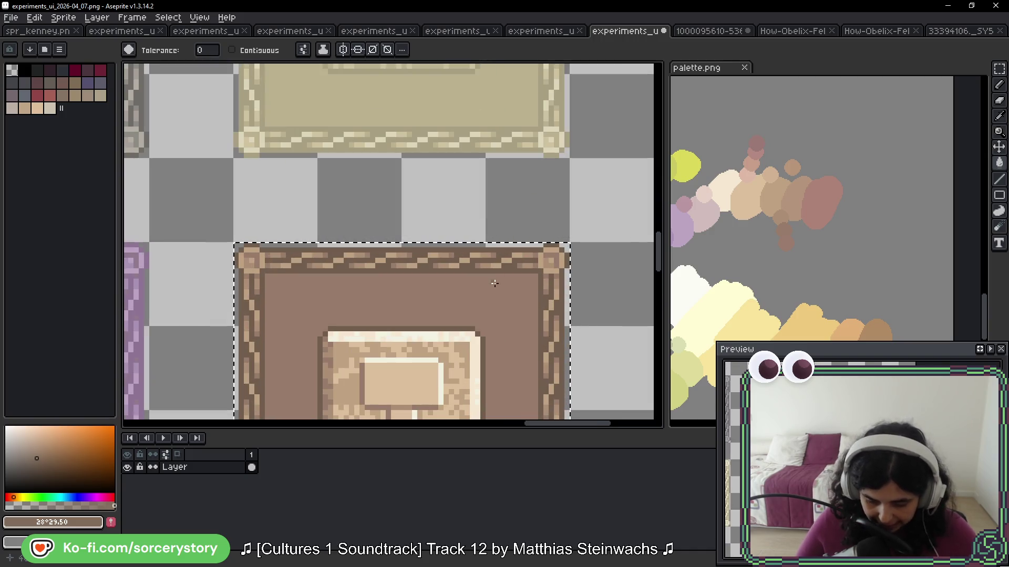
alt+click(478, 266)
Step: Fill the lower brown blob with the darker brown #715F4C
scroll(467, 260, down, 1)
scroll(467, 259, up, 5)
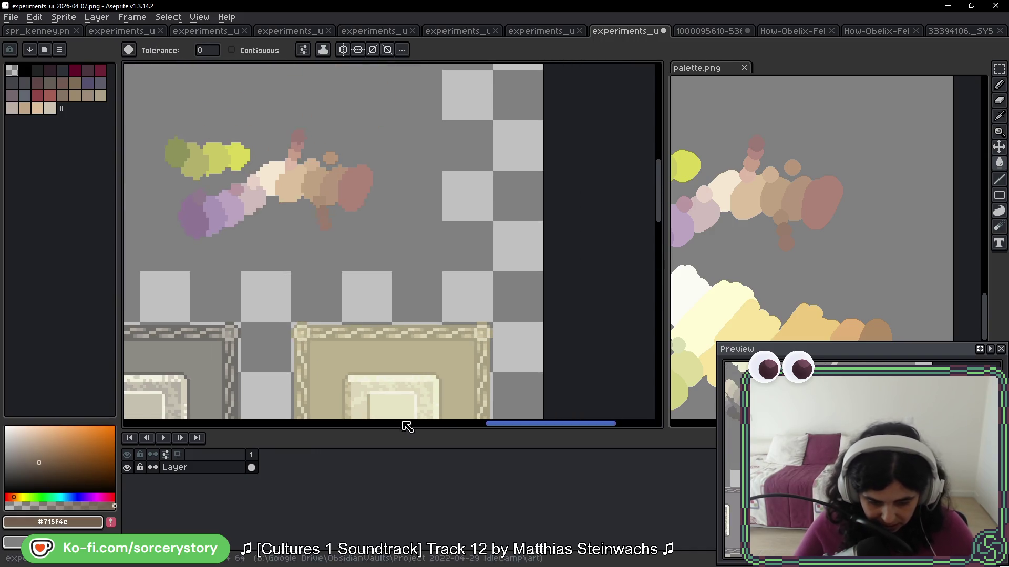
scroll(315, 284, up, 2)
scroll(424, 239, up, 2)
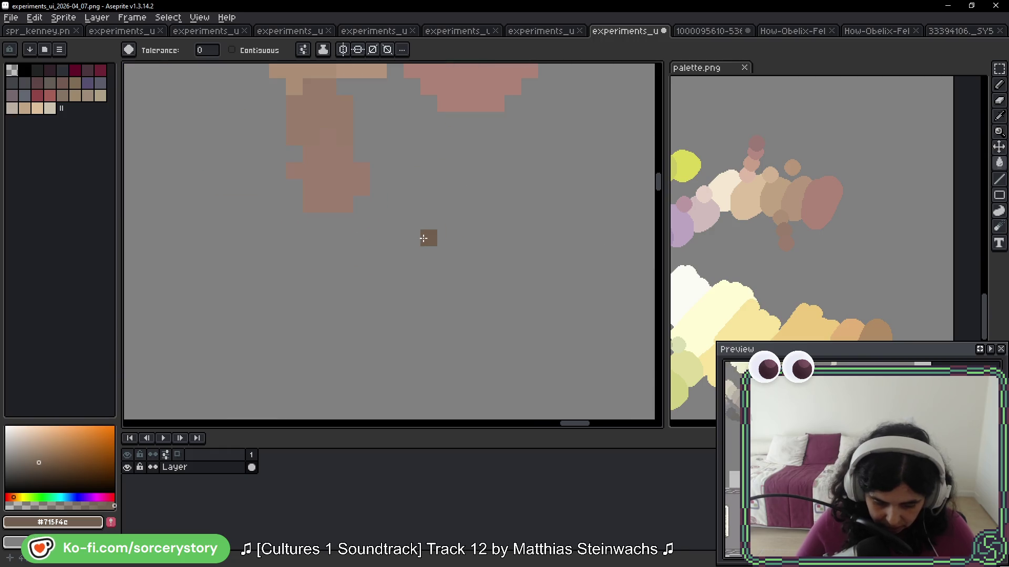
click(334, 151)
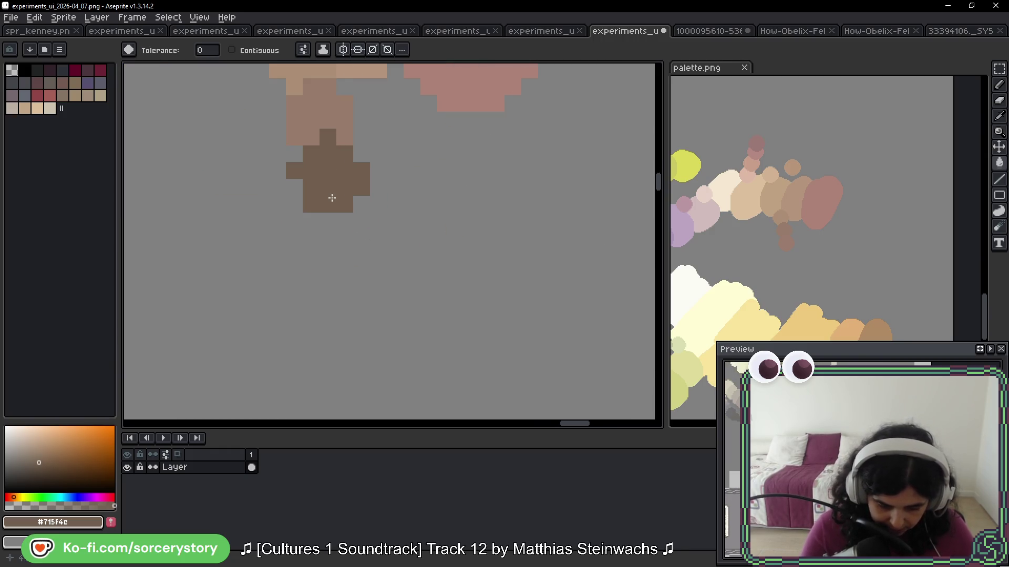
Step: Enable Contiguous and fill the small brown patch with #715F4C
scroll(372, 254, down, 3)
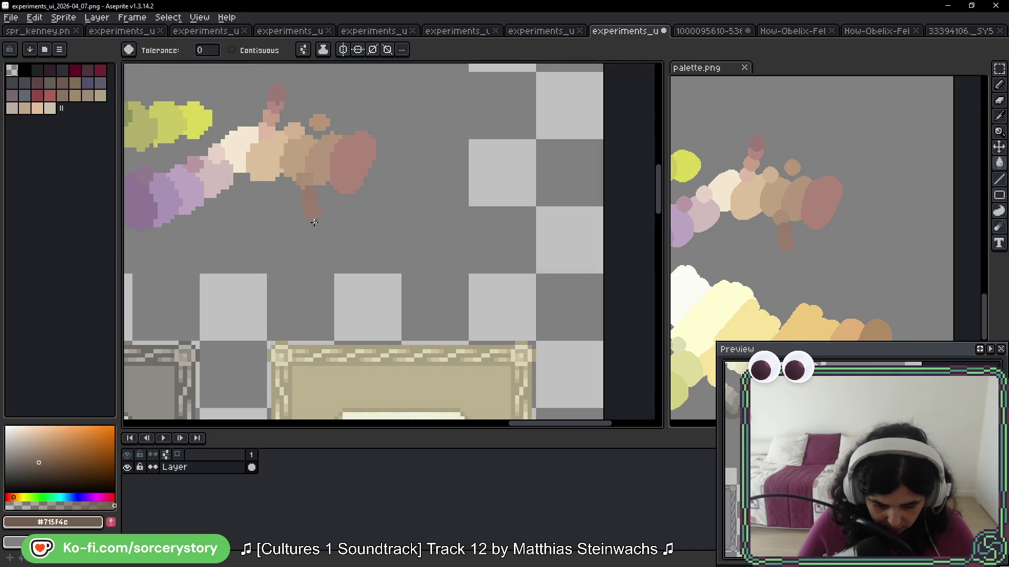
scroll(313, 222, down, 3)
click(232, 50)
scroll(315, 252, up, 5)
drag(379, 196, 490, 221)
click(288, 242)
Step: Switch to the palette reference image
scroll(395, 264, down, 4)
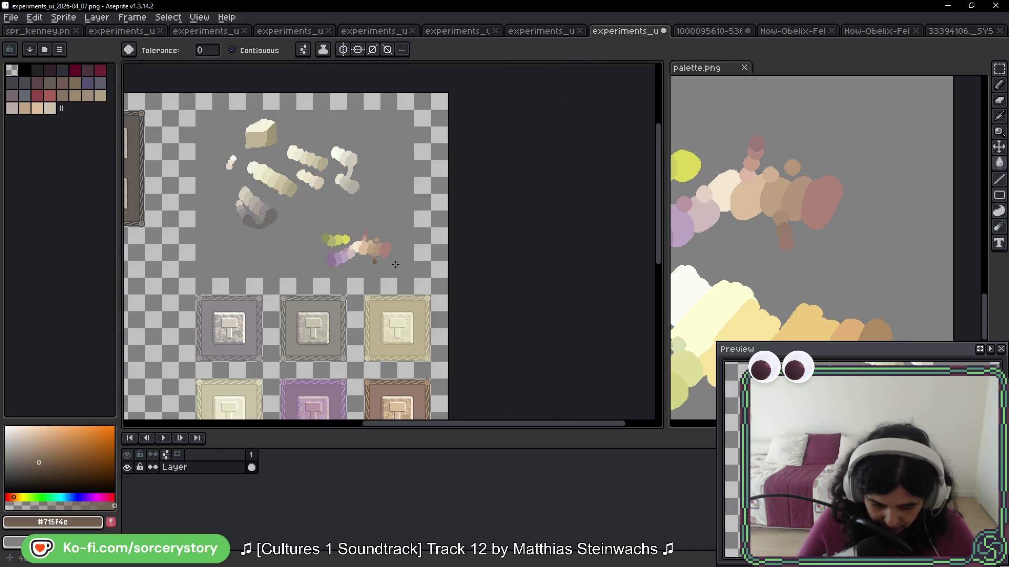
scroll(446, 339, up, 5)
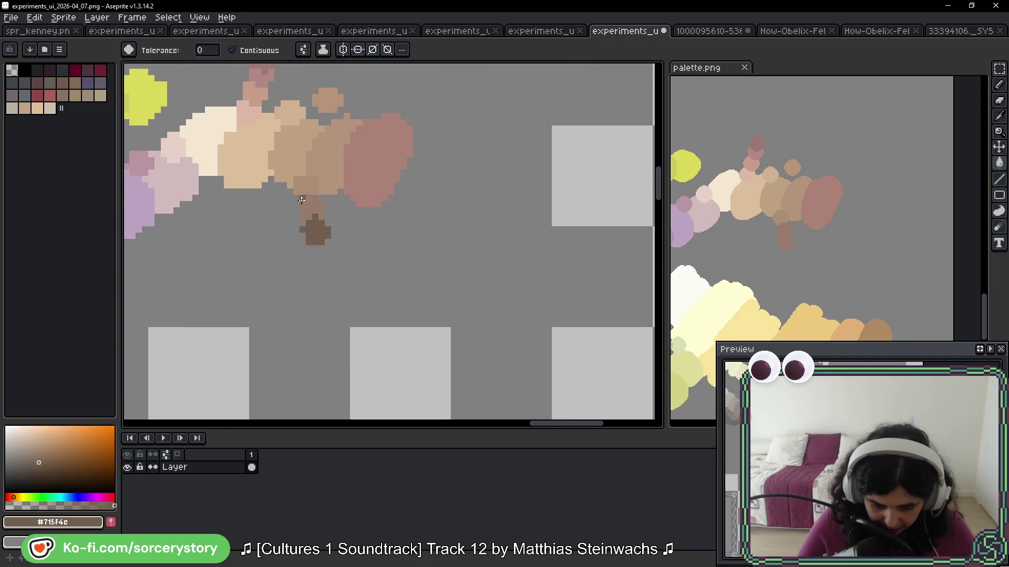
scroll(763, 241, down, 3)
middle_click(810, 232)
scroll(811, 237, up, 5)
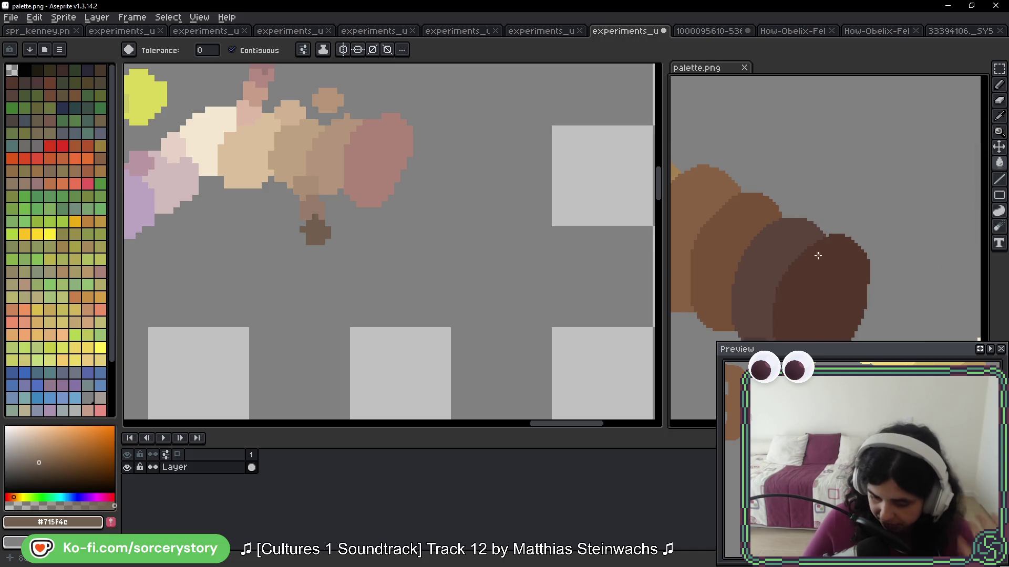
scroll(796, 273, down, 4)
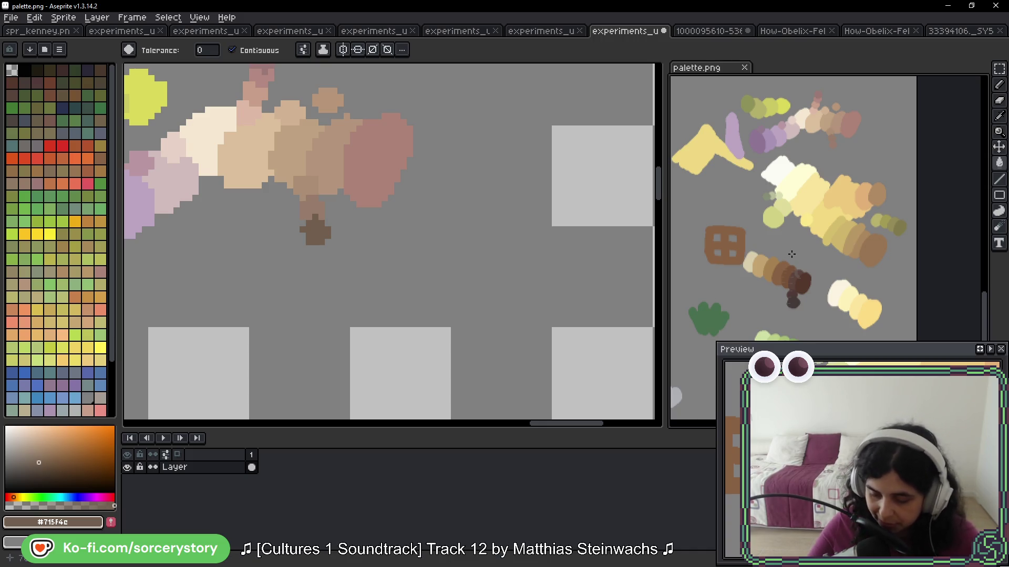
scroll(797, 248, up, 2)
scroll(792, 174, down, 2)
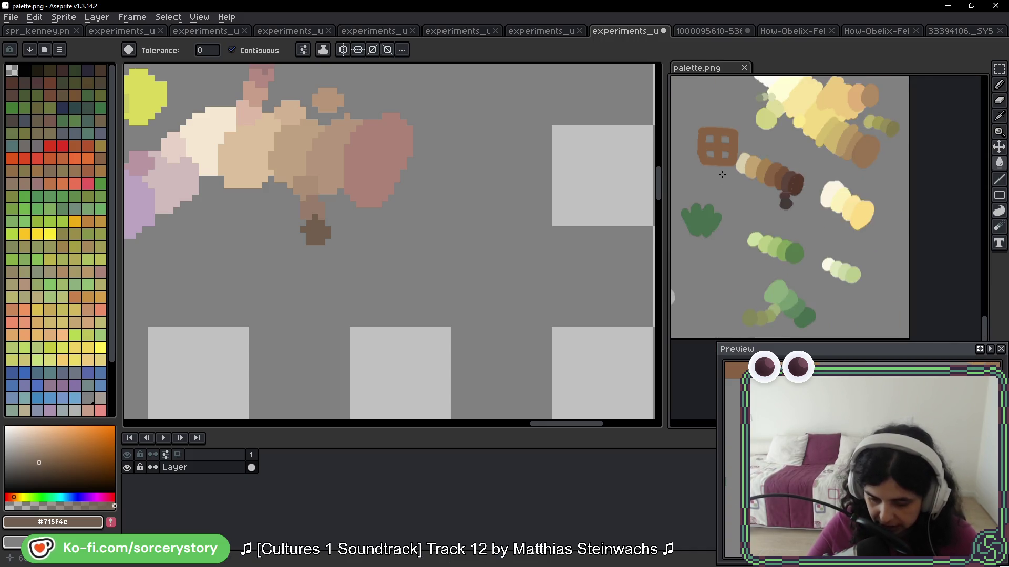
scroll(792, 174, up, 2)
scroll(393, 134, down, 3)
scroll(393, 134, down, 3)
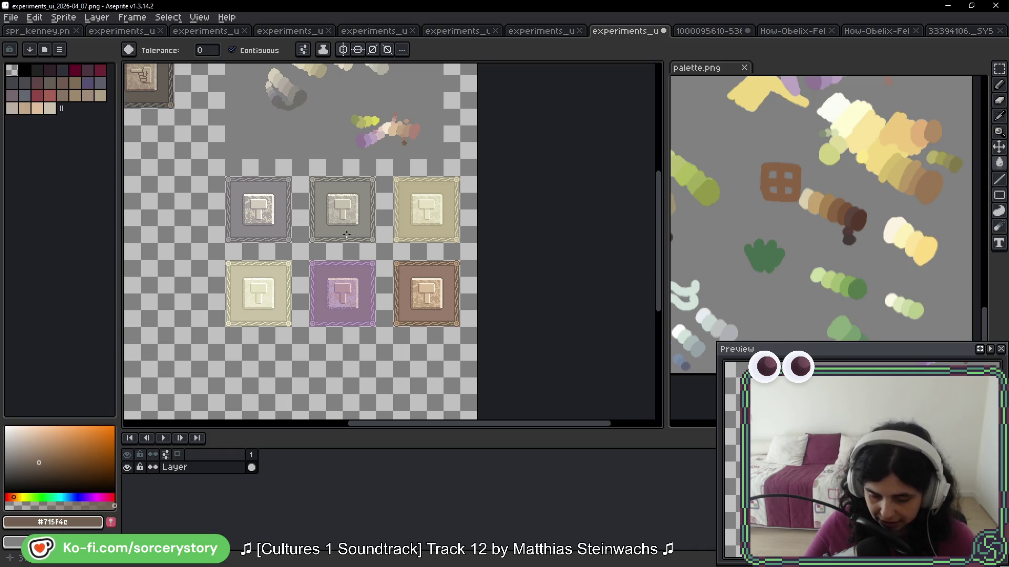
scroll(342, 244, up, 3)
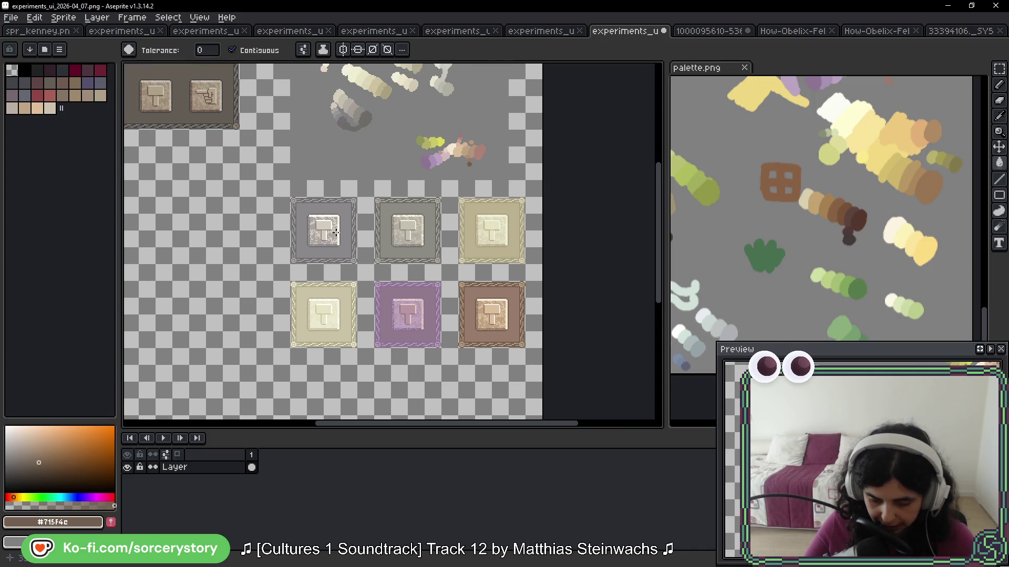
Step: Eyedrop the grey hammer tile's background to make #8c898d the drawing colour
scroll(454, 243, right, 5)
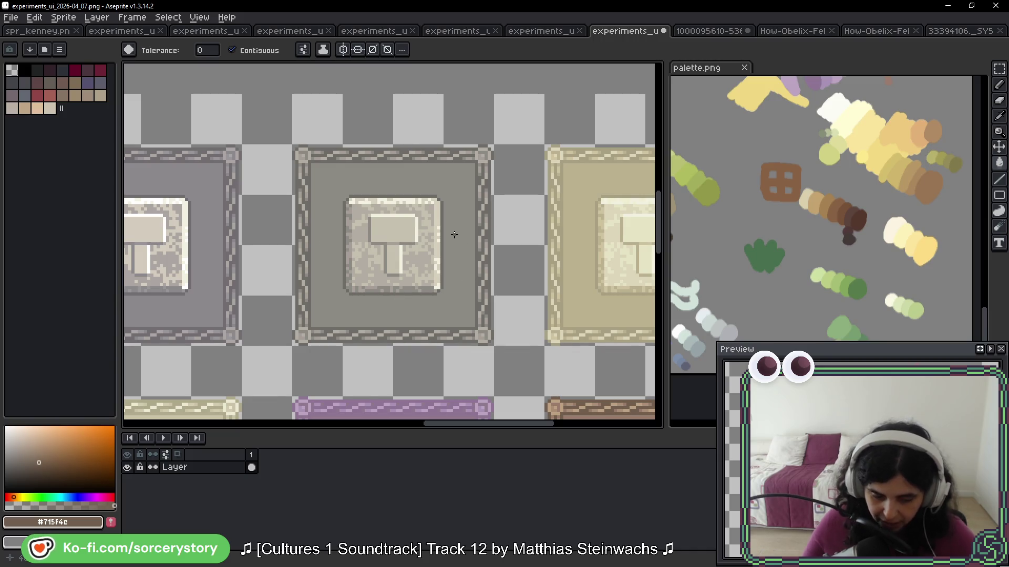
alt+click(467, 178)
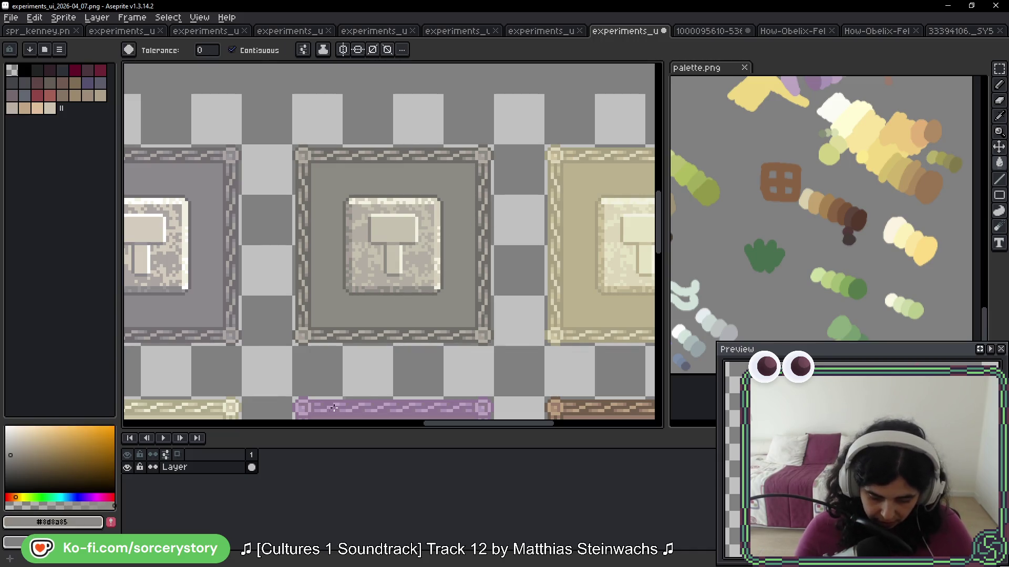
scroll(311, 189, left, 3)
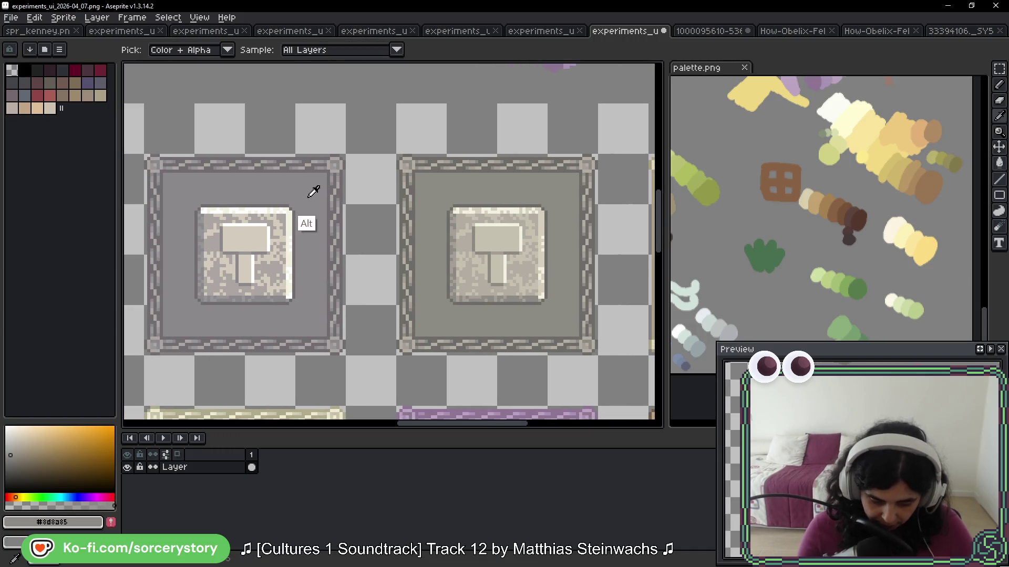
alt+click(311, 210)
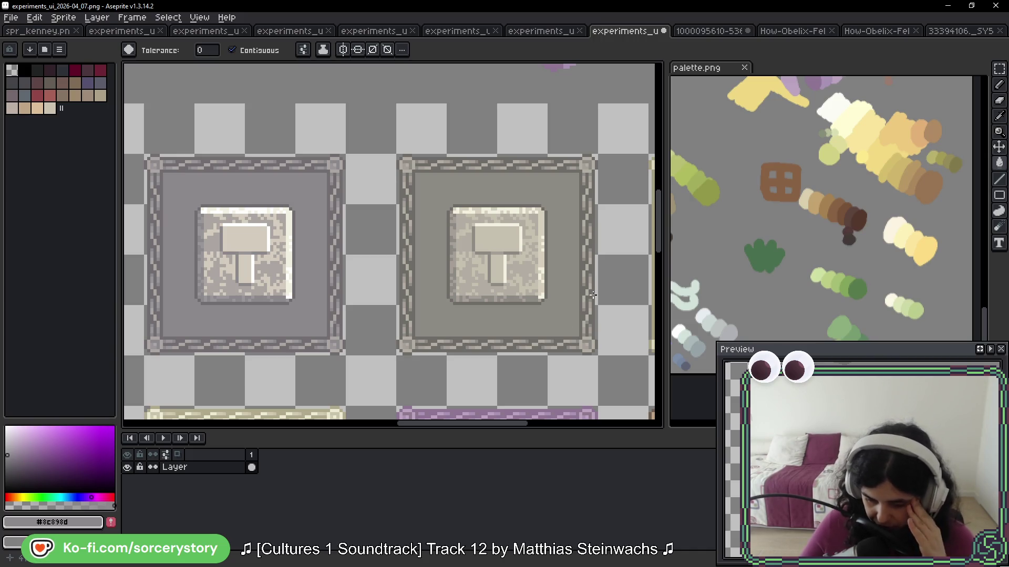
scroll(615, 257, down, 3)
drag(597, 255, 537, 216)
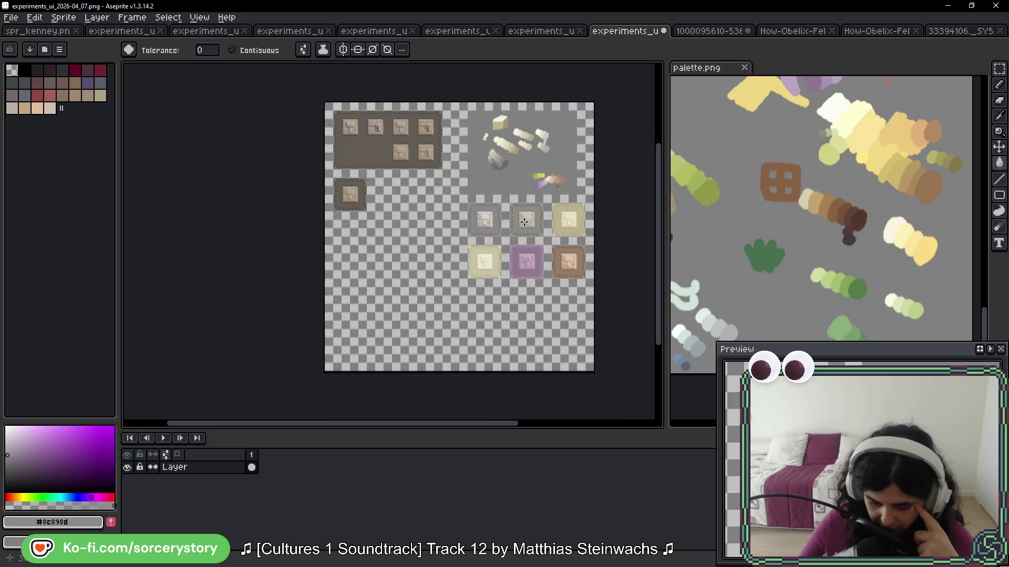
Step: Marquee the dark hammer tile and drop a copy directly beneath it
scroll(523, 223, up, 1)
drag(588, 244, 529, 229)
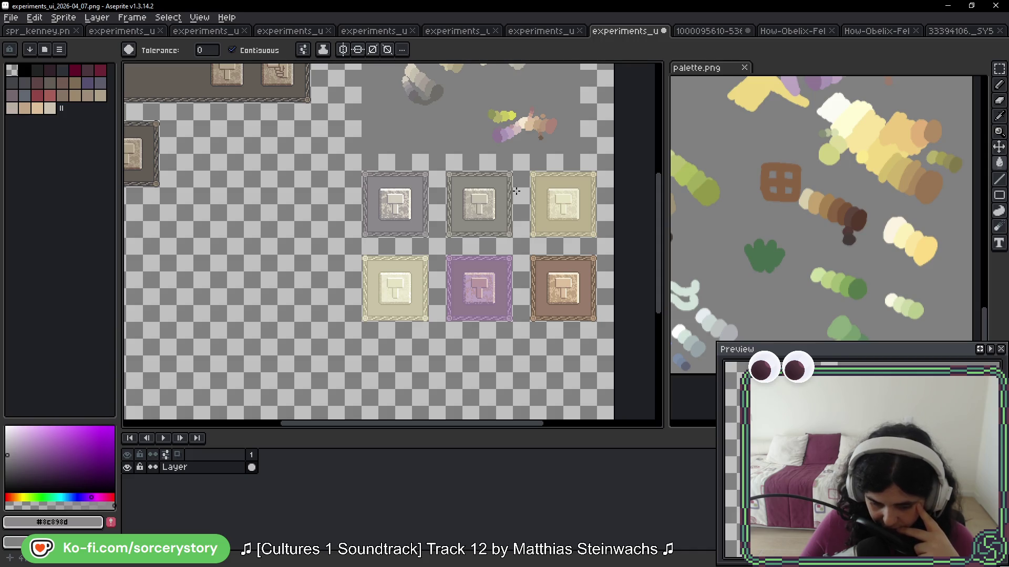
scroll(378, 203, left, 5)
key(m)
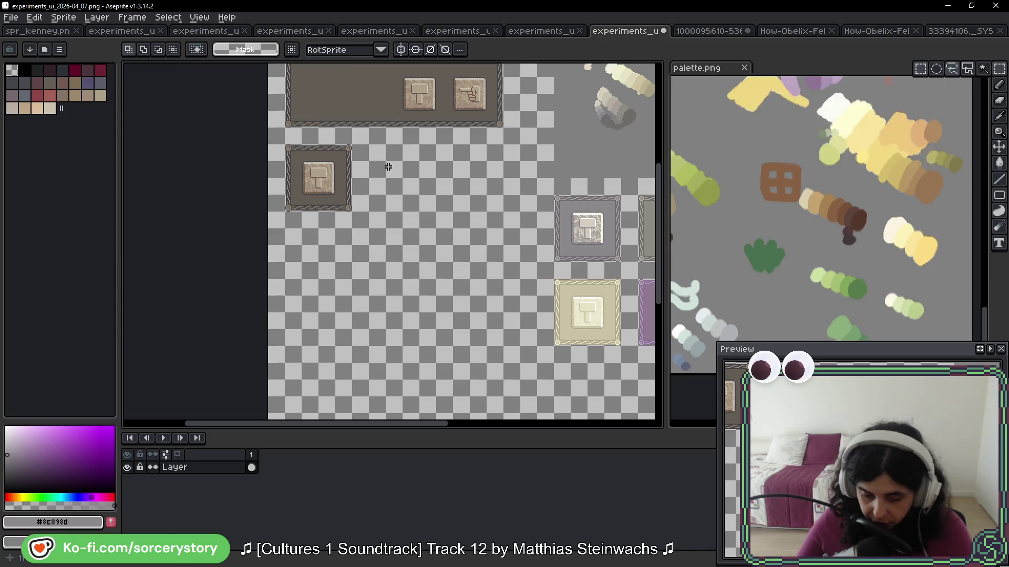
drag(284, 144, 354, 213)
scroll(329, 178, down, 1)
mouse_move(328, 179)
mouse_down()
mouse_move(354, 293)
mouse_move(327, 241)
mouse_move(325, 254)
mouse_up()
key(ctrl+d)
Step: Place a copy of a grey hammer tile beside the dark tile's duplicate
scroll(418, 209, right, 4)
mouse_move(534, 155)
mouse_down()
mouse_move(595, 218)
mouse_move(299, 232)
mouse_move(310, 224)
mouse_up()
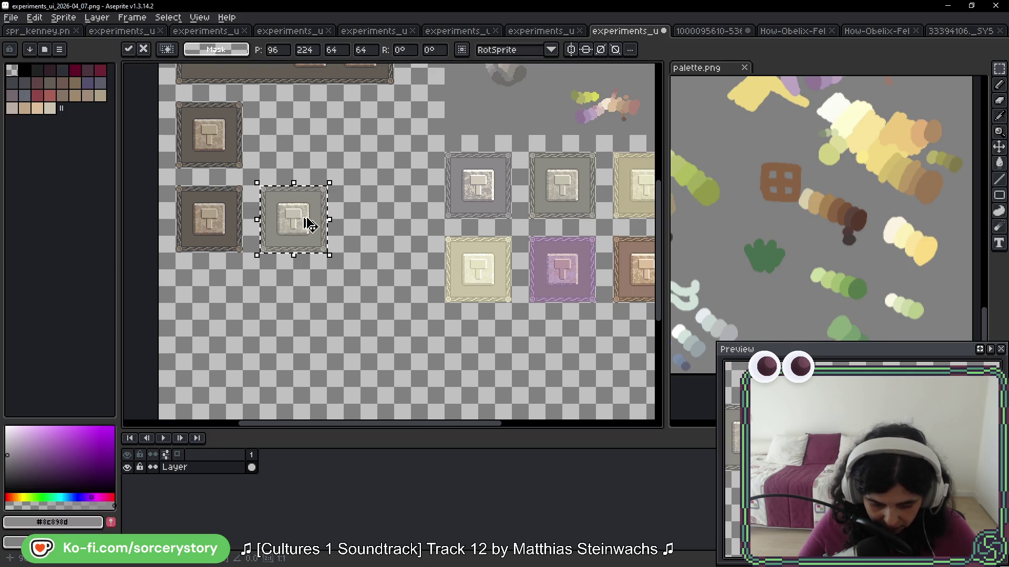
scroll(246, 226, up, 3)
scroll(383, 213, up, 2)
key(ctrl+d)
scroll(382, 215, down, 6)
scroll(399, 186, up, 1)
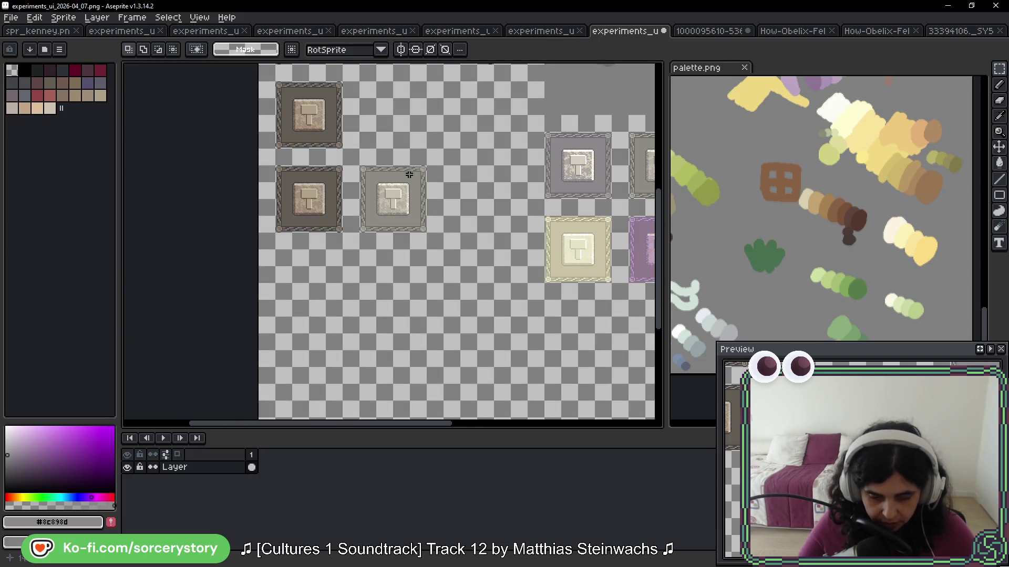
click(536, 31)
Step: On the experiments_ui_2026-04_02 sheet, select the plain dark grey tile
click(465, 33)
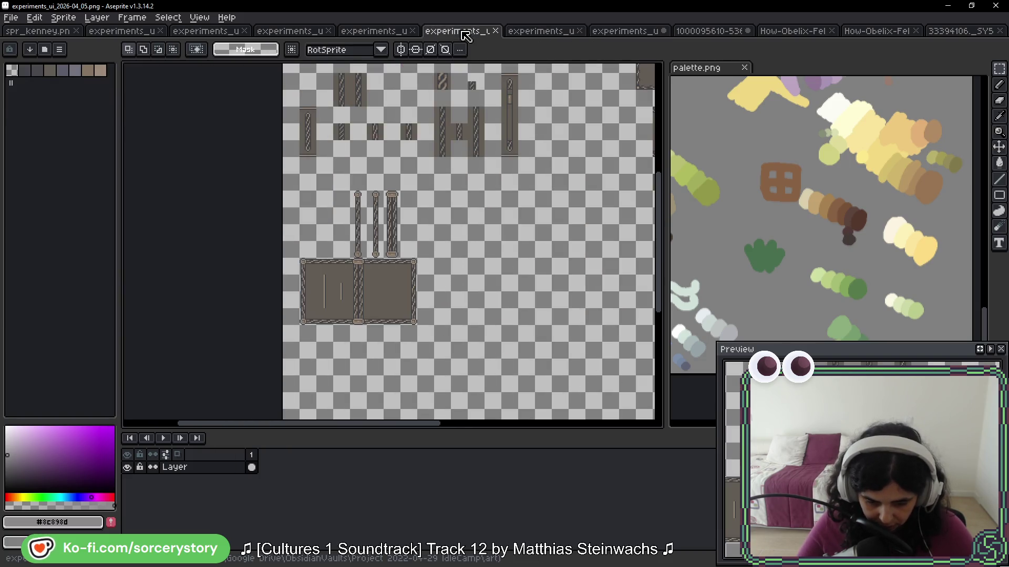
click(377, 34)
click(301, 33)
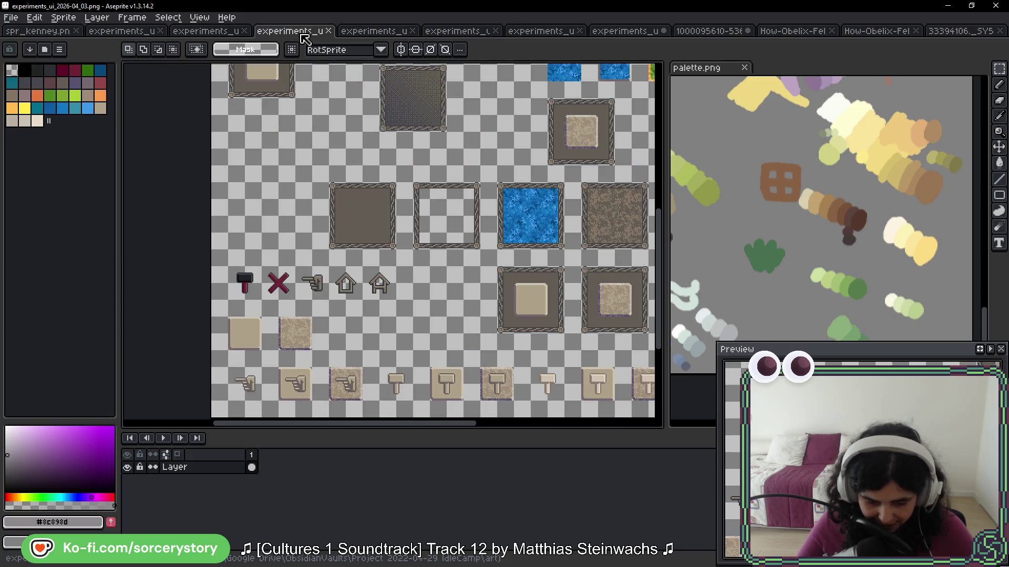
click(223, 35)
scroll(439, 232, down, 3)
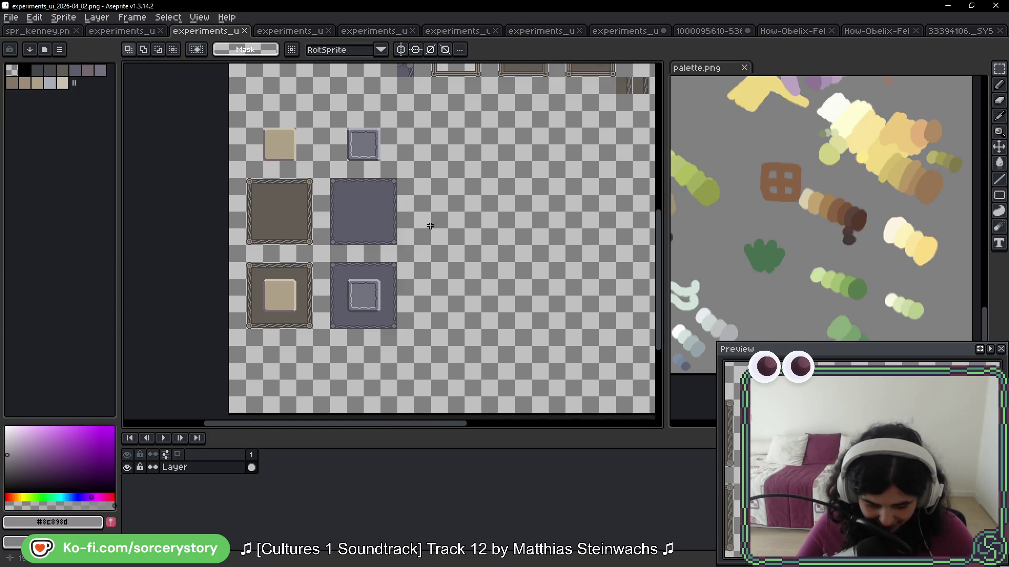
drag(377, 216, 389, 229)
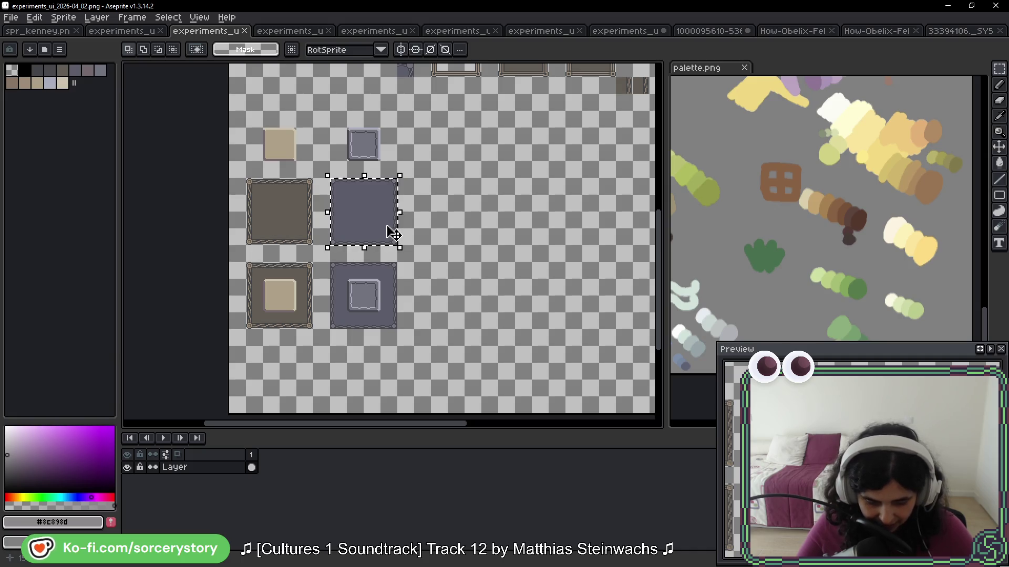
Step: Paste the dark grey tile into the 04_07 sheet beside the grey hammer tile
click(540, 36)
click(635, 35)
key(ctrl+v)
mouse_move(360, 214)
mouse_down()
mouse_move(444, 181)
mouse_move(444, 148)
mouse_up()
key(Return)
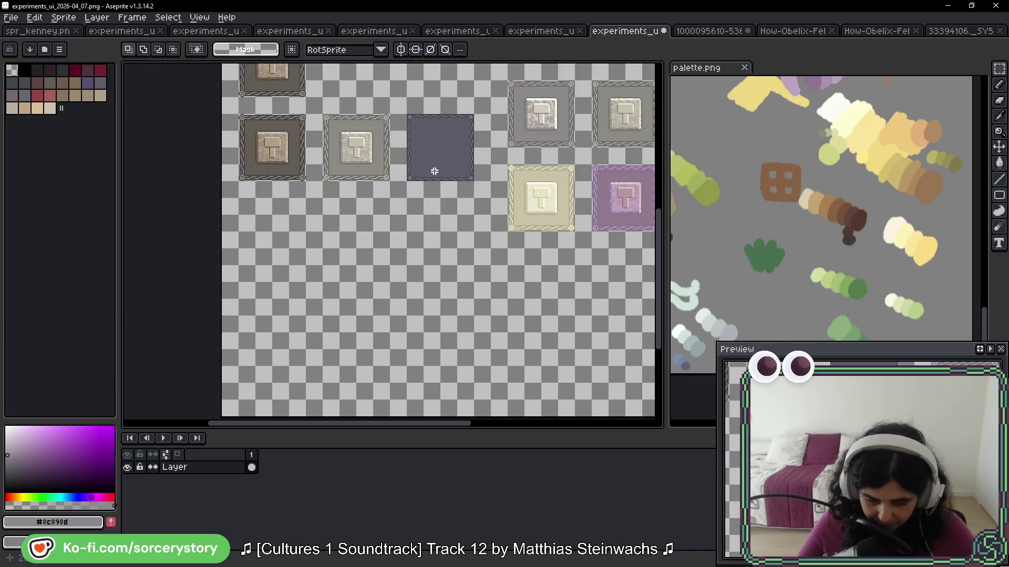
scroll(421, 157, up, 1)
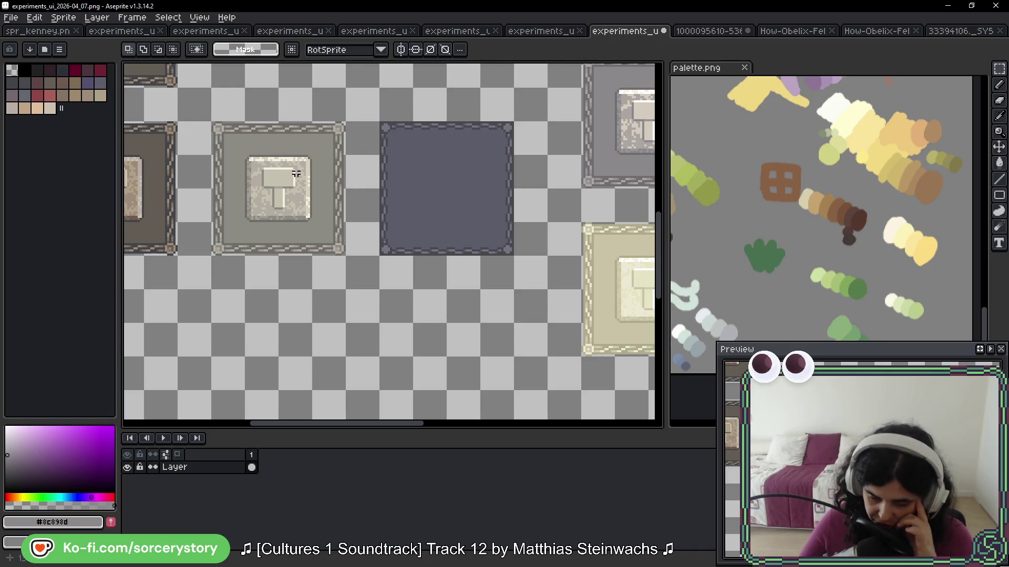
drag(332, 185, 433, 225)
scroll(443, 204, right, 10)
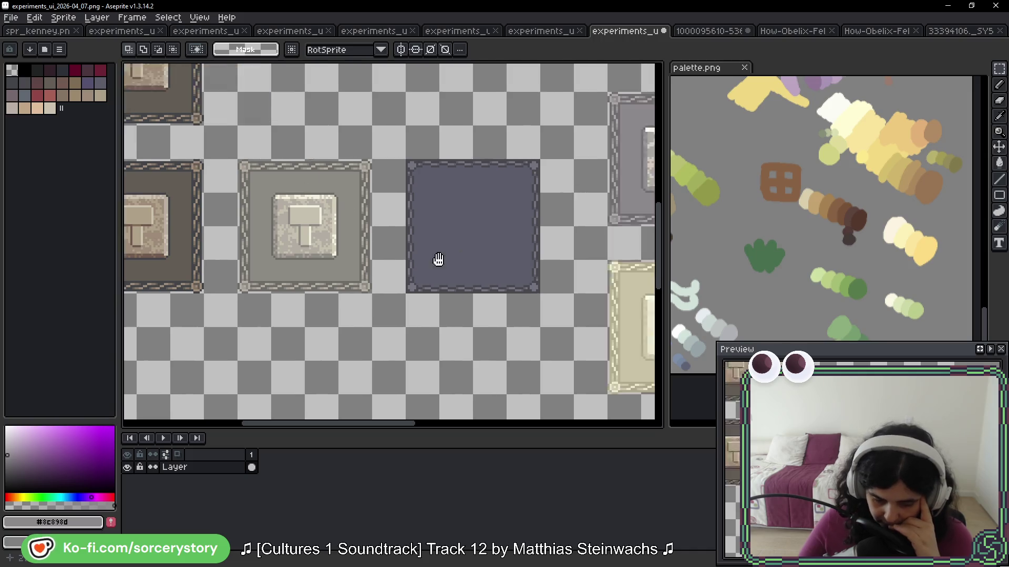
scroll(344, 248, up, 3)
scroll(414, 216, down, 1)
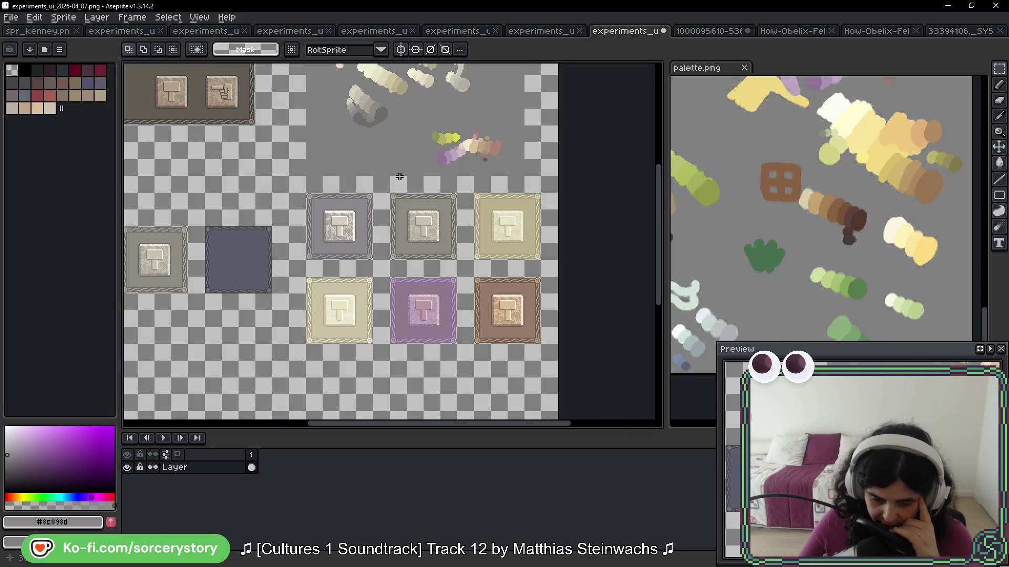
scroll(399, 176, up, 3)
scroll(307, 139, up, 2)
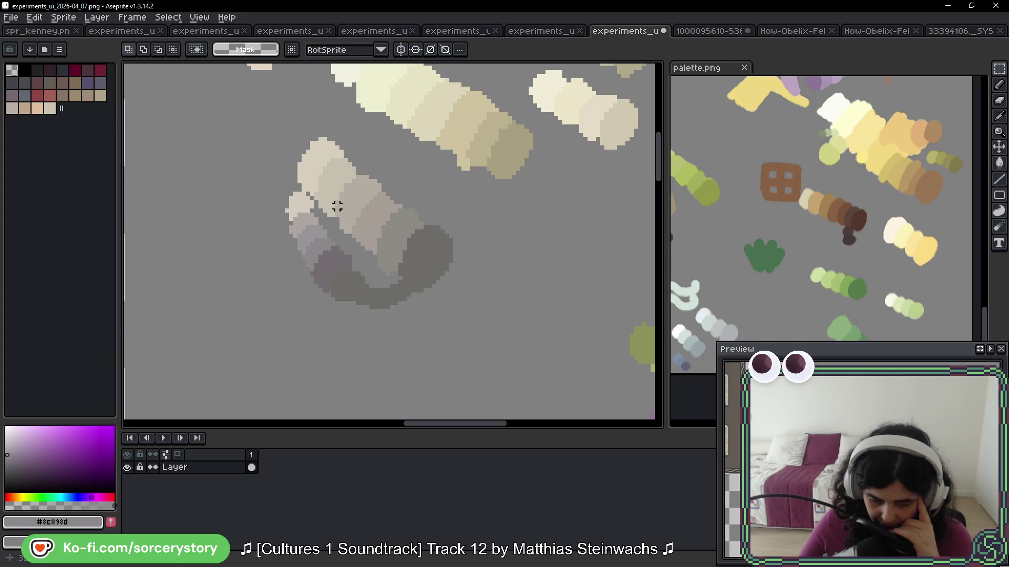
scroll(336, 207, down, 1)
scroll(394, 237, up, 2)
alt+click(428, 246)
Step: Paint a dark dab among the swatch strokes in a warmer, more saturated shade
key(b)
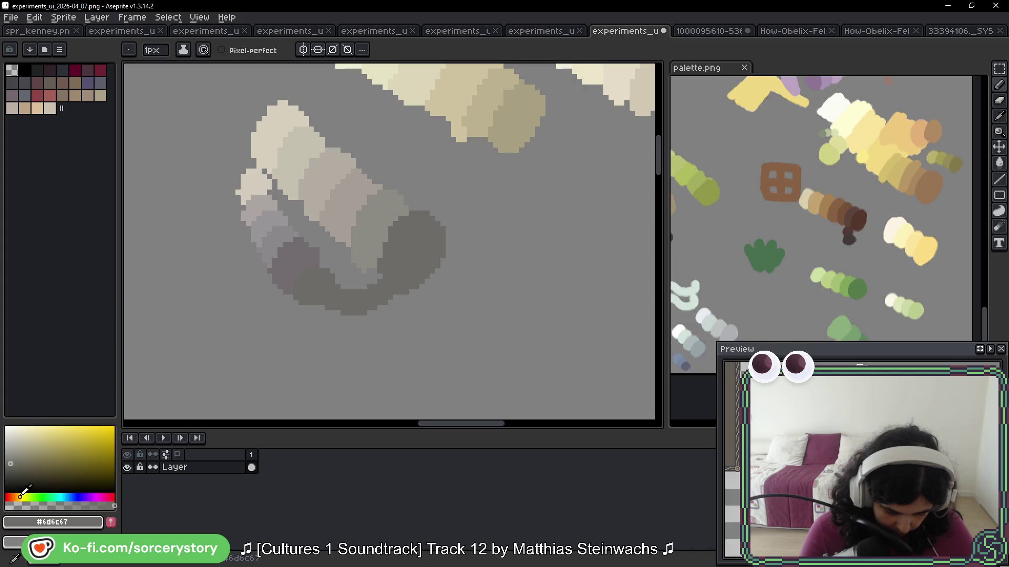
click(23, 493)
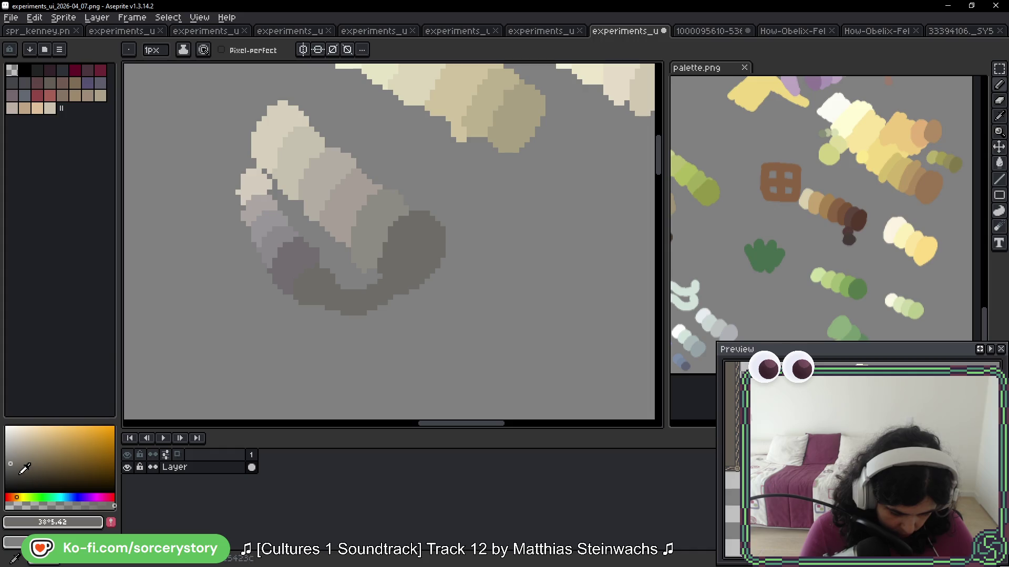
click(17, 474)
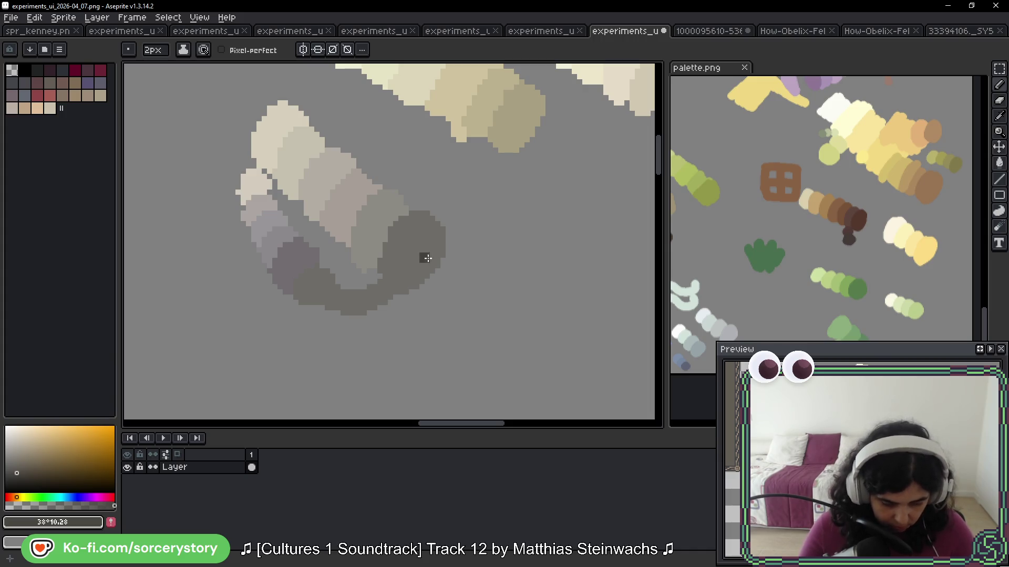
mouse_move(439, 266)
mouse_down()
mouse_move(448, 299)
mouse_move(486, 305)
mouse_up()
Step: Zoom and pan in close on the grey hammer tiles
scroll(489, 311, down, 3)
scroll(454, 170, down, 1)
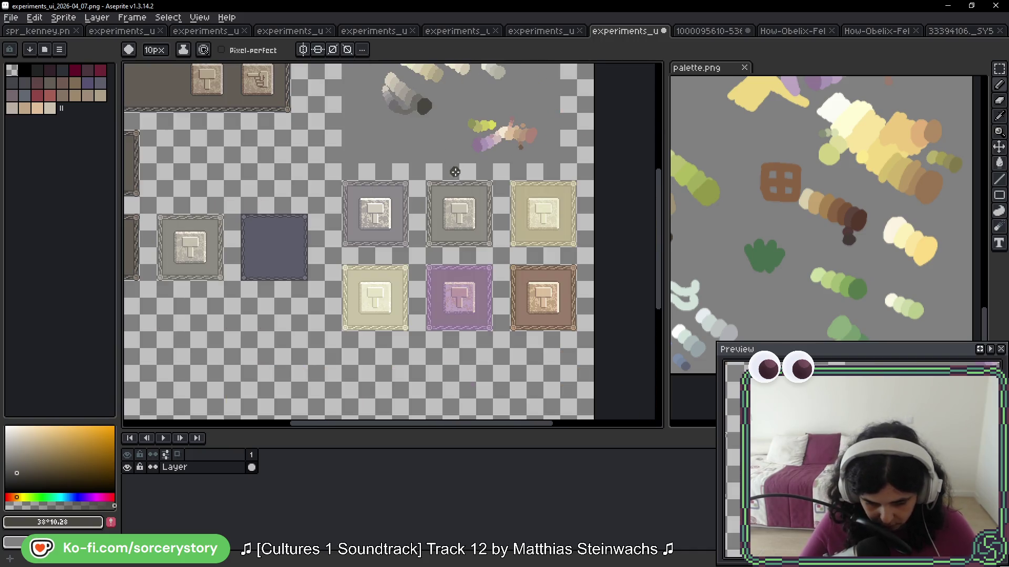
scroll(452, 169, up, 4)
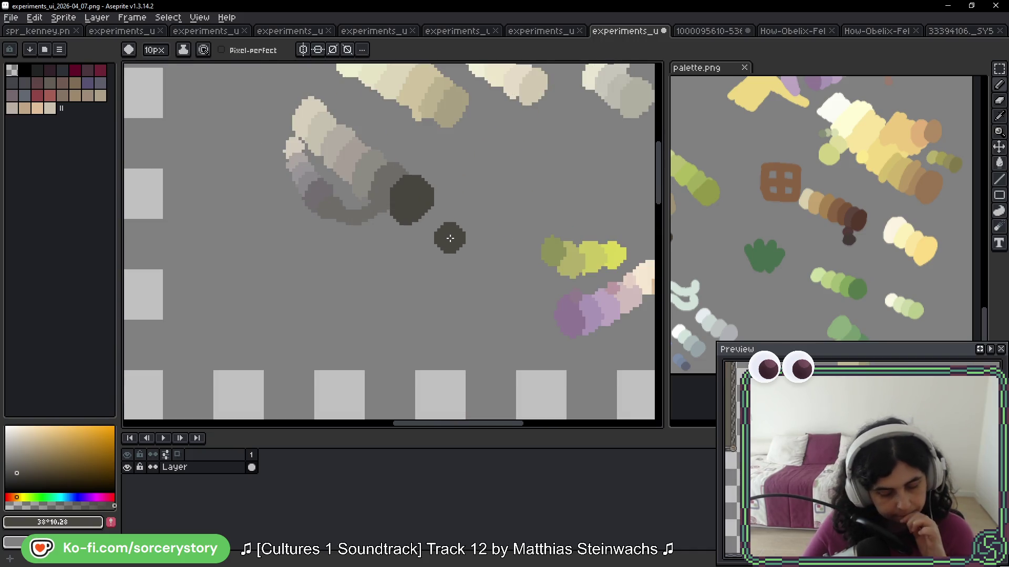
scroll(448, 235, down, 2)
scroll(448, 239, up, 1)
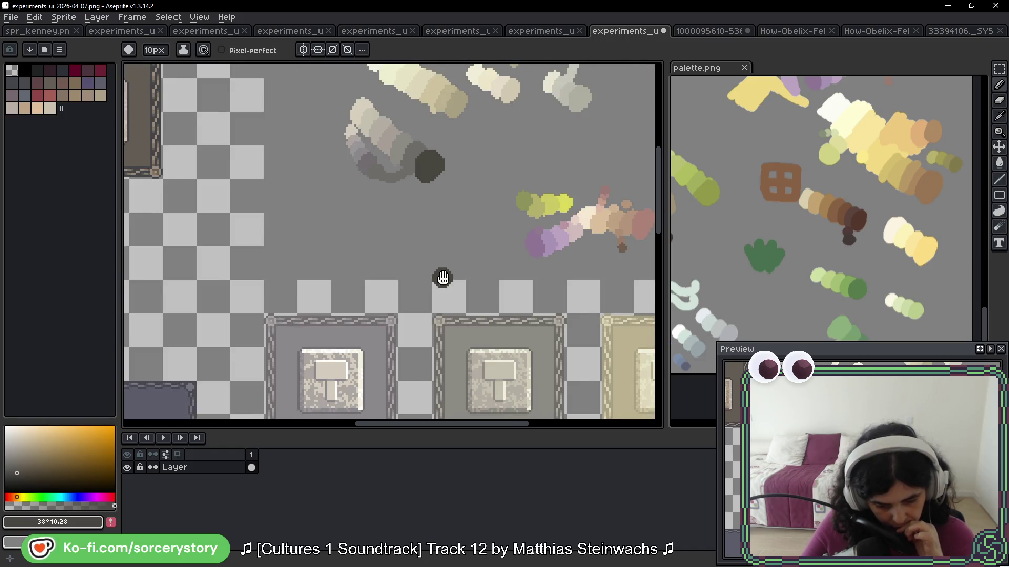
drag(443, 278, 420, 165)
scroll(445, 234, up, 1)
drag(509, 250, 486, 205)
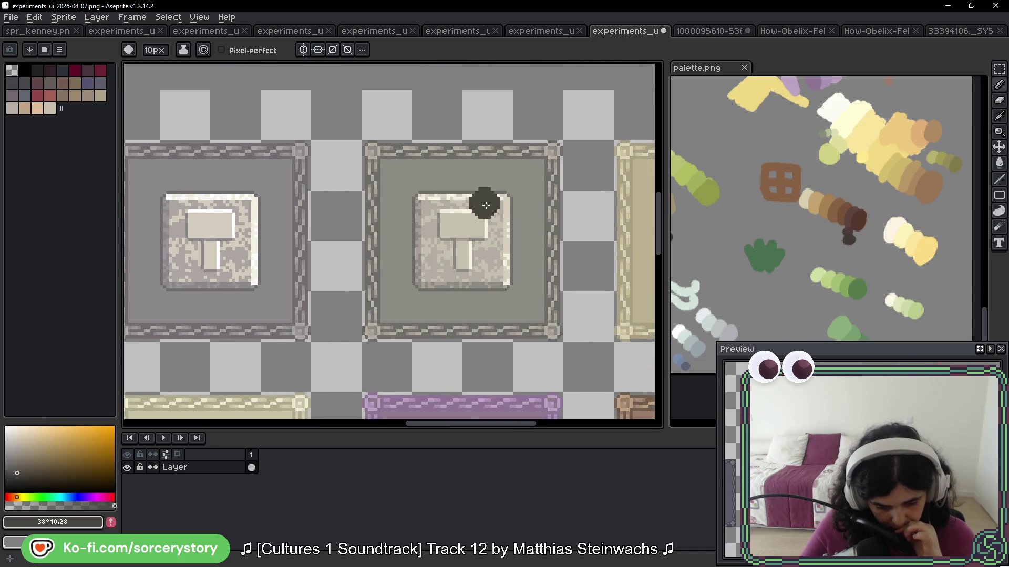
click(999, 69)
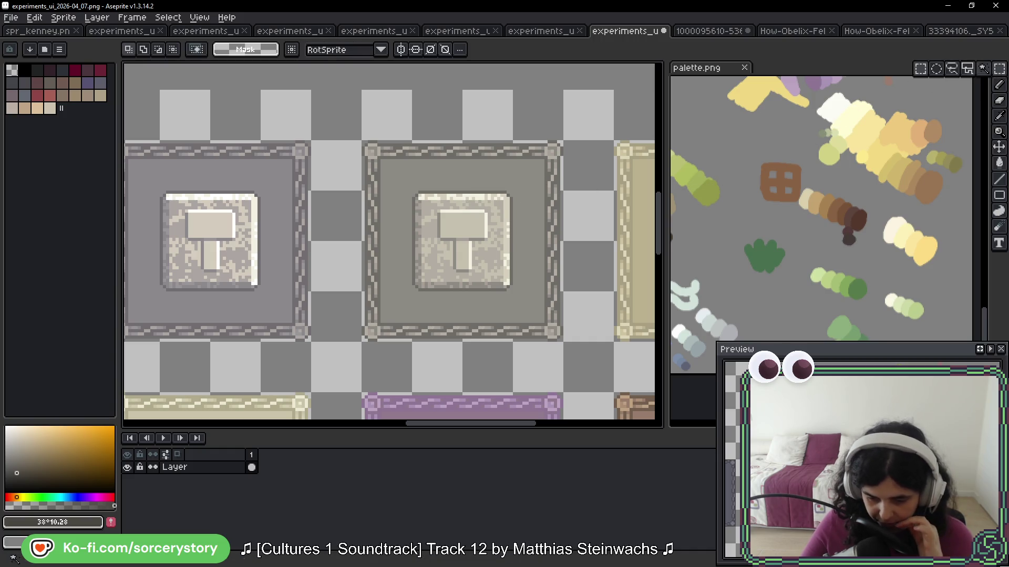
Step: Select the grey-green hammer tile and darken its flat background with the Paint Bucket
scroll(372, 270, down, 1)
mouse_move(372, 270)
mouse_down()
mouse_move(581, 232)
mouse_move(381, 202)
mouse_up()
drag(302, 172, 412, 270)
scroll(399, 252, up, 3)
key(g)
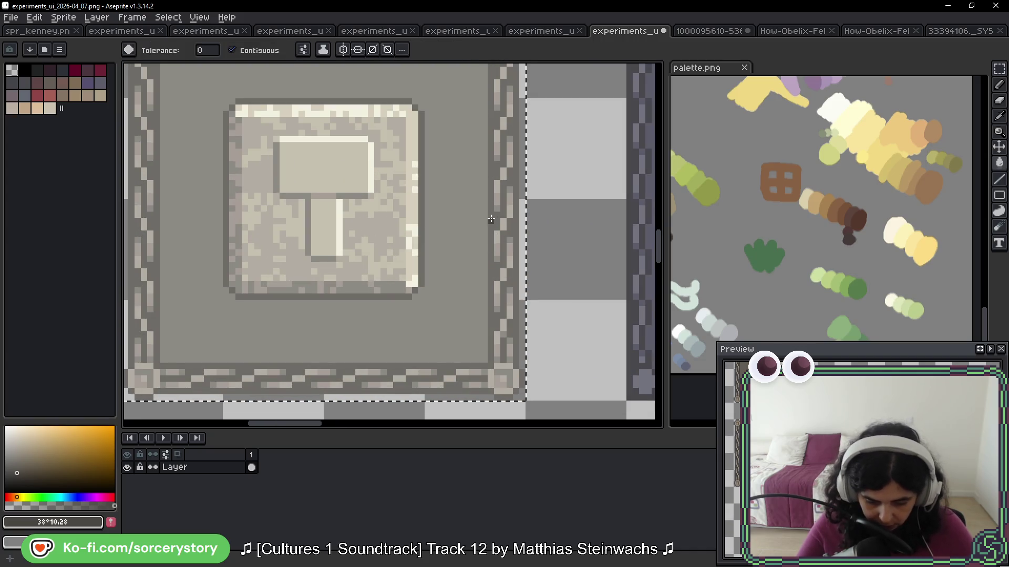
click(491, 219)
scroll(490, 219, down, 3)
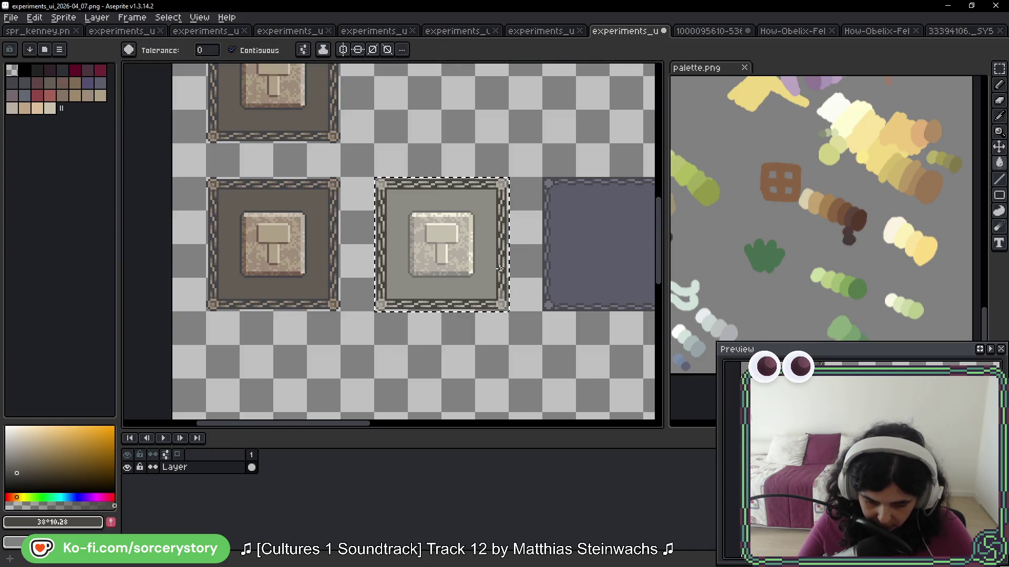
scroll(472, 221, up, 5)
scroll(473, 220, right, 5)
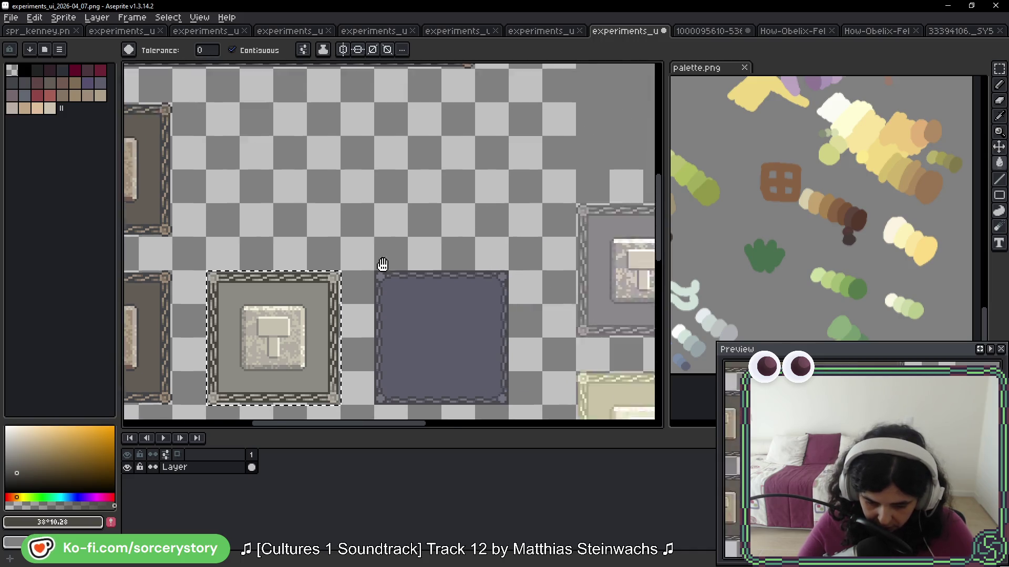
Step: Sample the dark grey #6d6c67 from the tile and clear the selection
key(i)
click(423, 141)
key(g)
scroll(327, 199, down, 3)
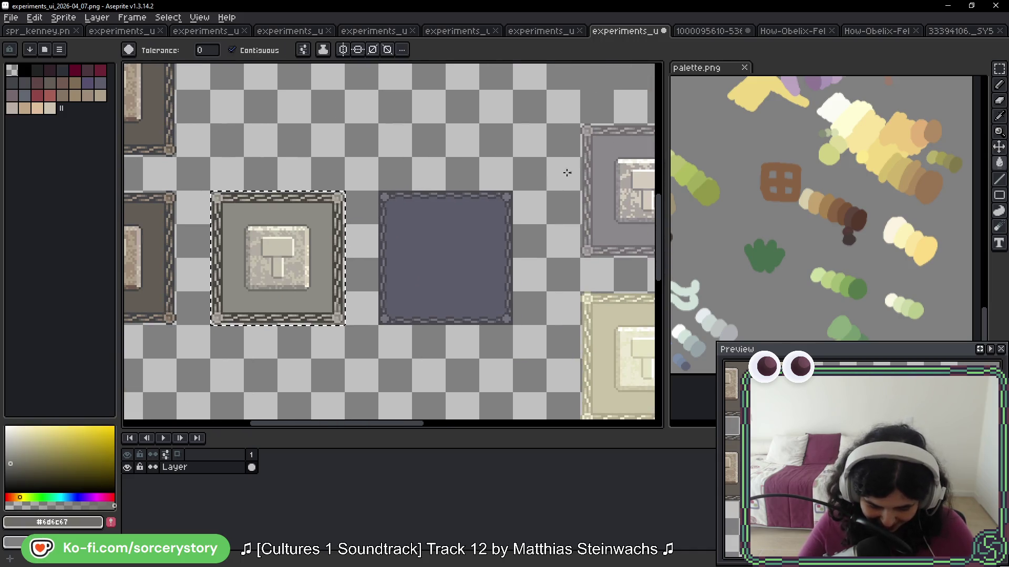
scroll(327, 198, up, 4)
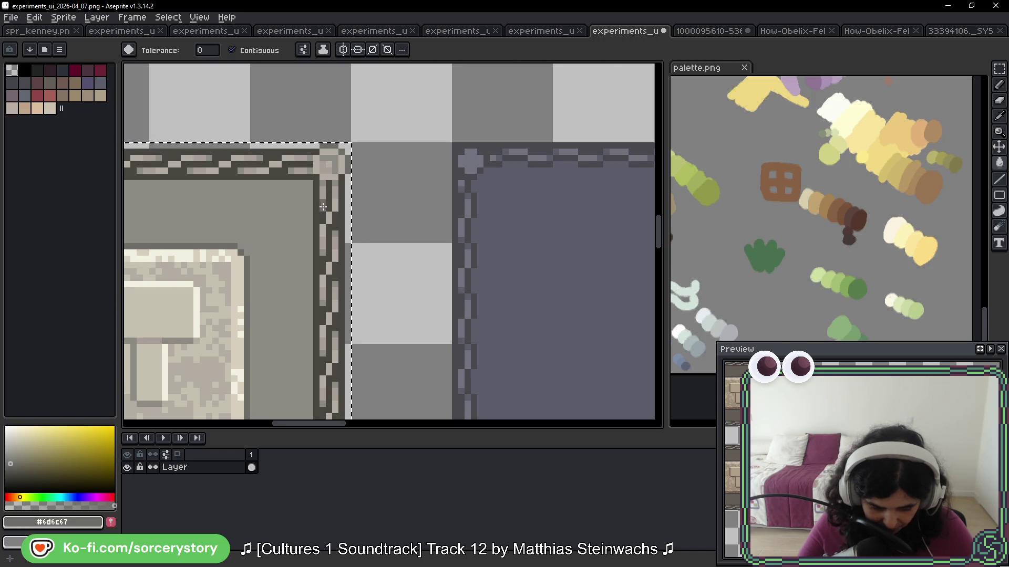
scroll(371, 221, down, 2)
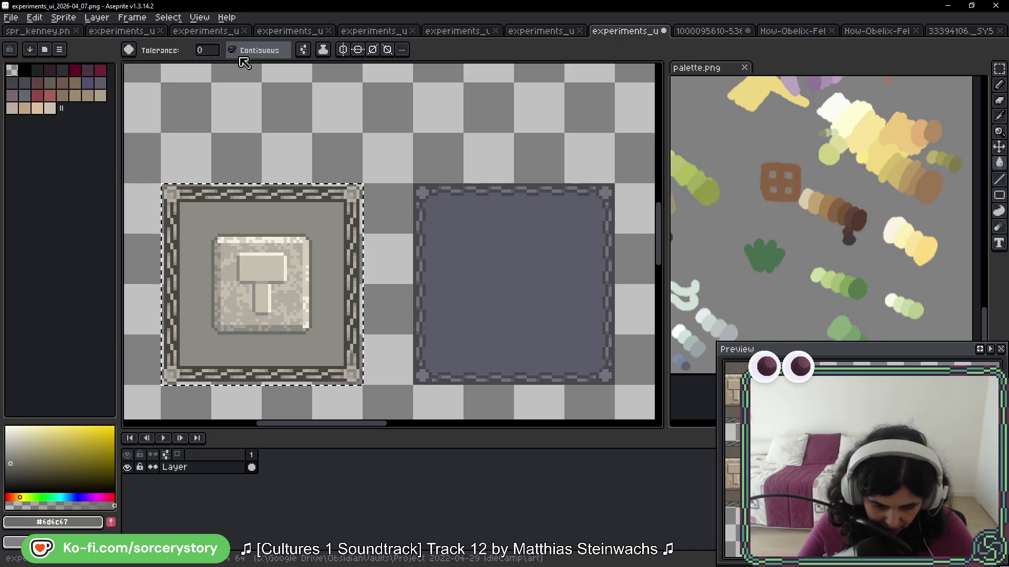
scroll(355, 224, up, 1)
key(v)
key(ctrl+d)
key(g)
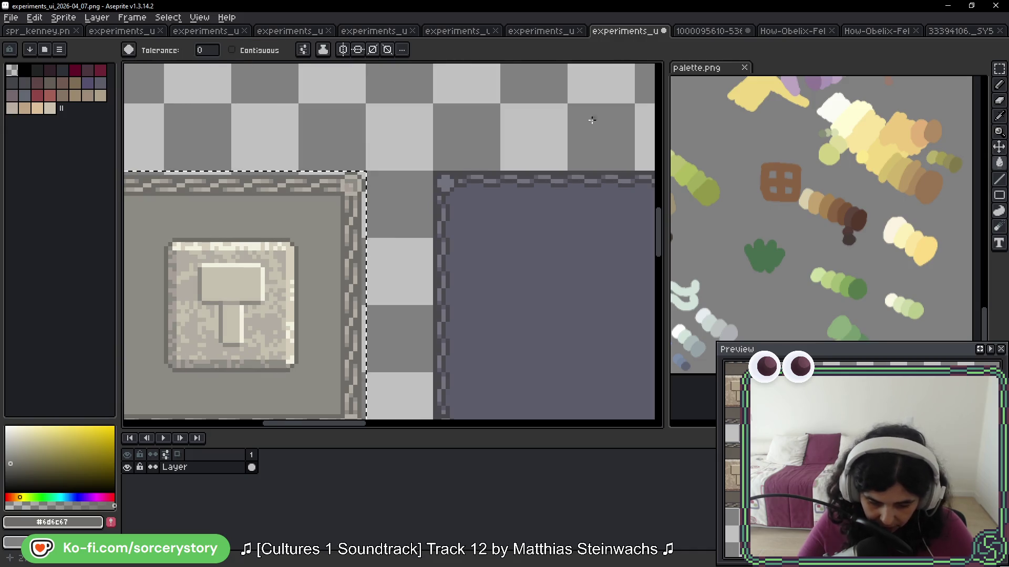
scroll(421, 224, up, 3)
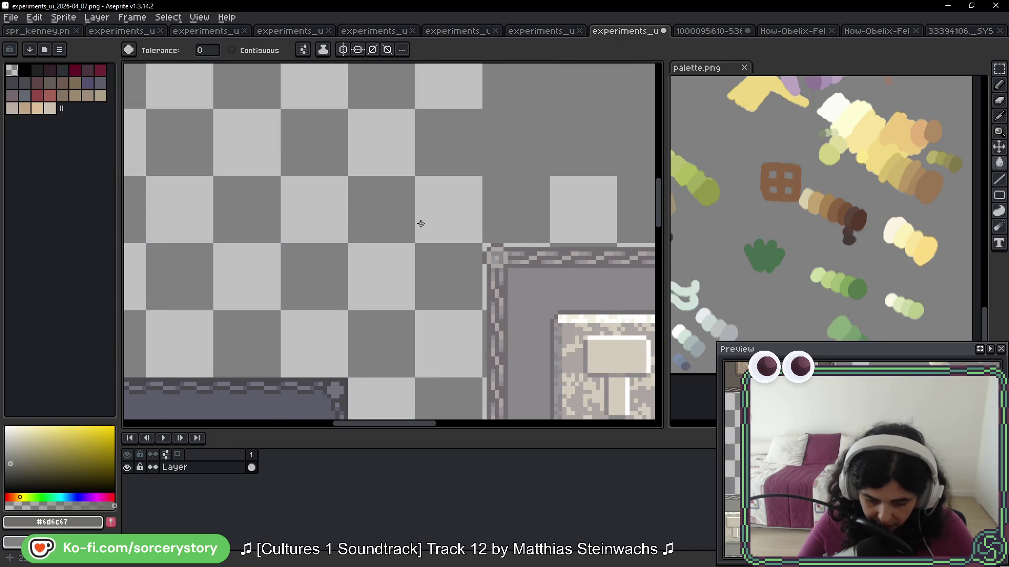
Step: Duplicate the sprite sheet view and dock the copy in the right pane
right_click(641, 32)
click(683, 50)
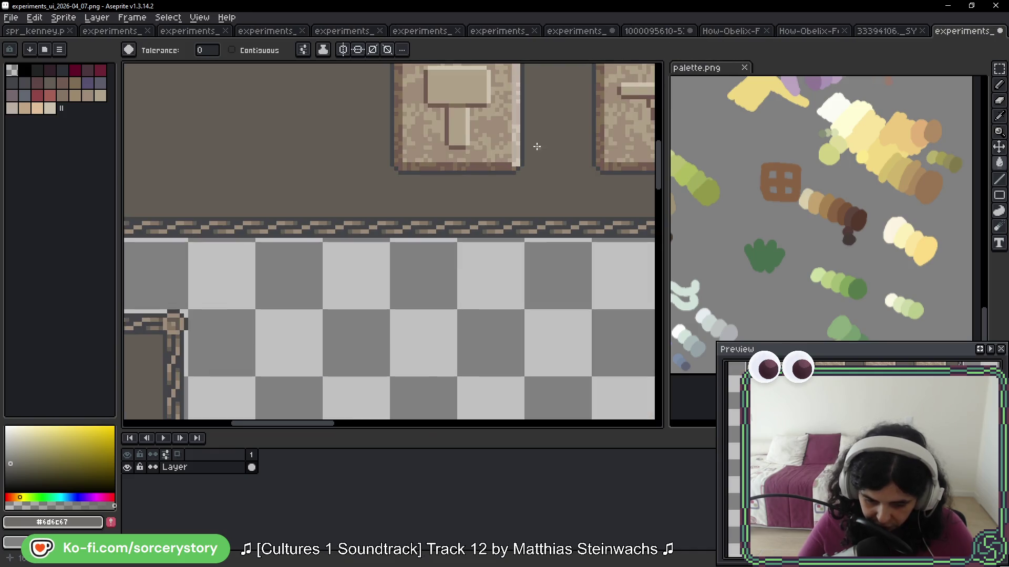
drag(780, 75, 707, 68)
scroll(759, 128, down, 3)
scroll(770, 225, up, 5)
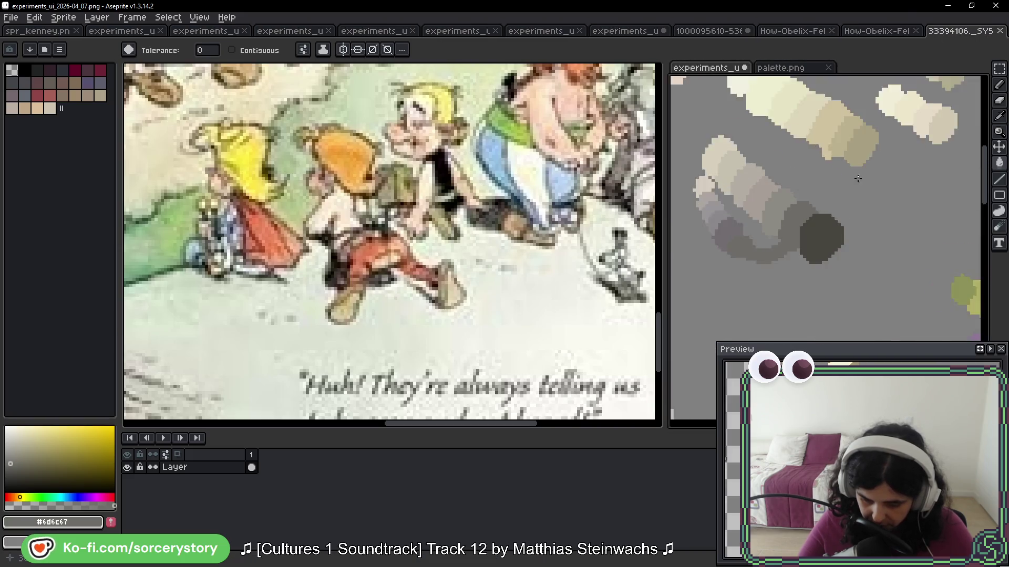
Step: Cycle through the open experiments sprite sheets, ending on experiments_ui
key(ctrl+shift+Tab)
click(449, 33)
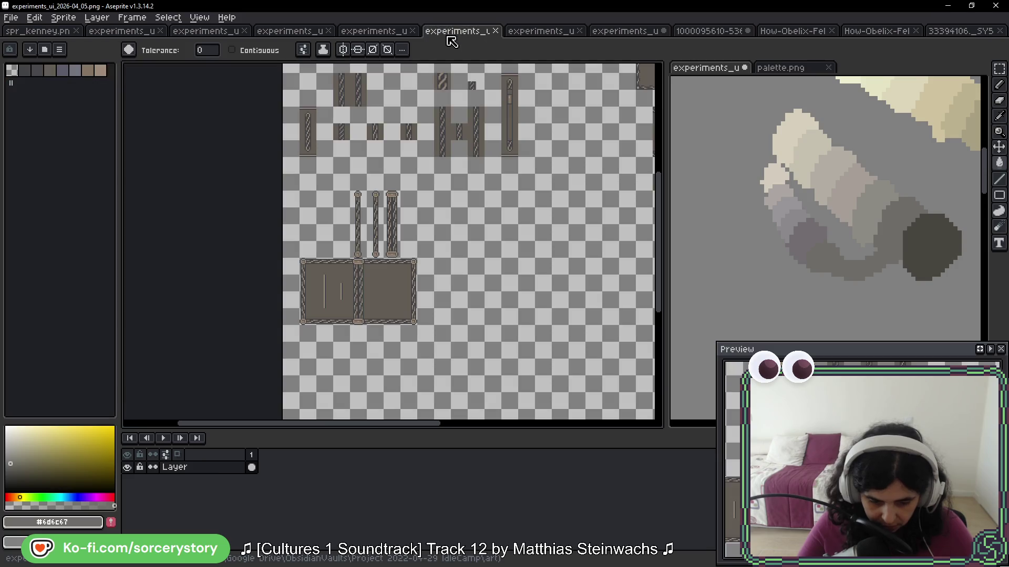
click(374, 31)
click(543, 32)
click(613, 32)
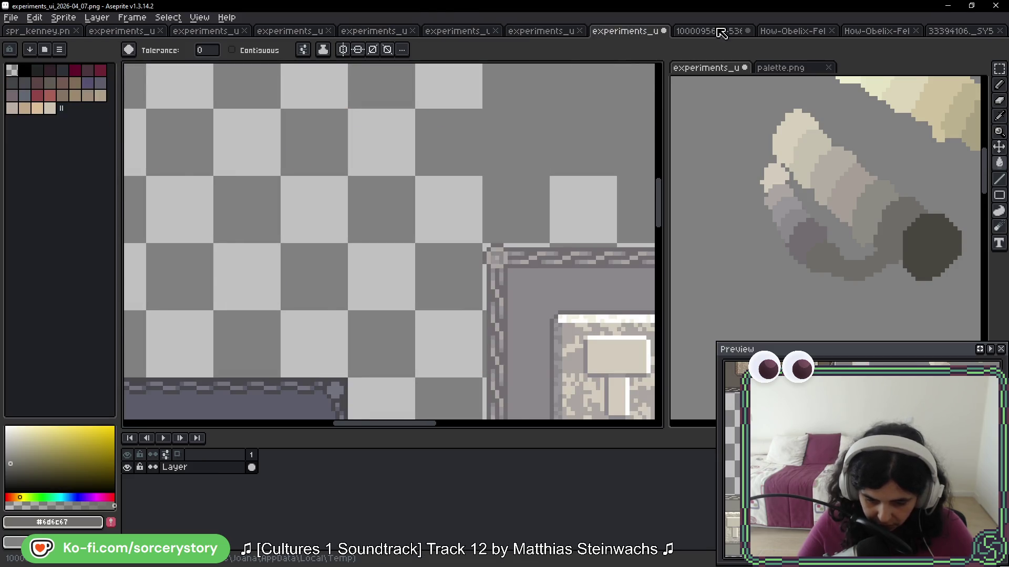
Step: Close the Asterix, both How-Obelix and 33394106 reference images without saving
click(716, 32)
click(747, 31)
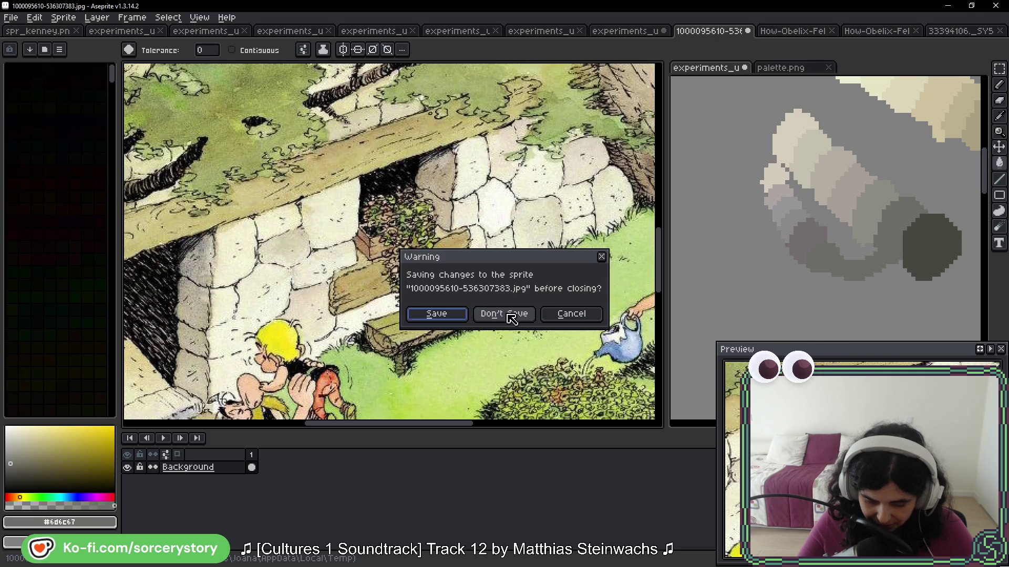
click(511, 313)
click(748, 32)
click(748, 31)
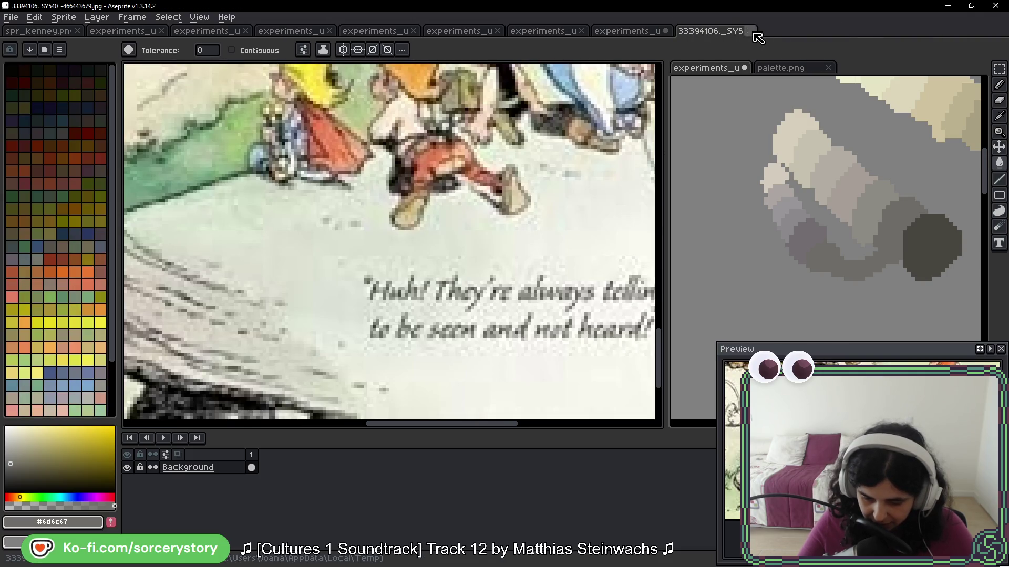
click(748, 32)
scroll(486, 265, down, 1)
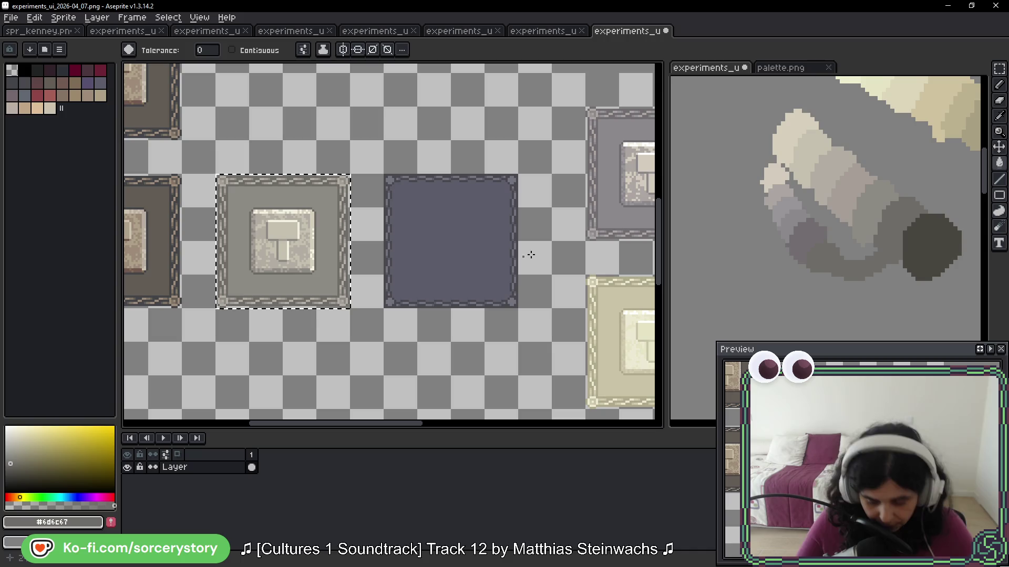
Step: Fill the tile's outline with the darkest grey and its floor with mid grey #6d6c67
alt+click(899, 200)
scroll(357, 217, up, 2)
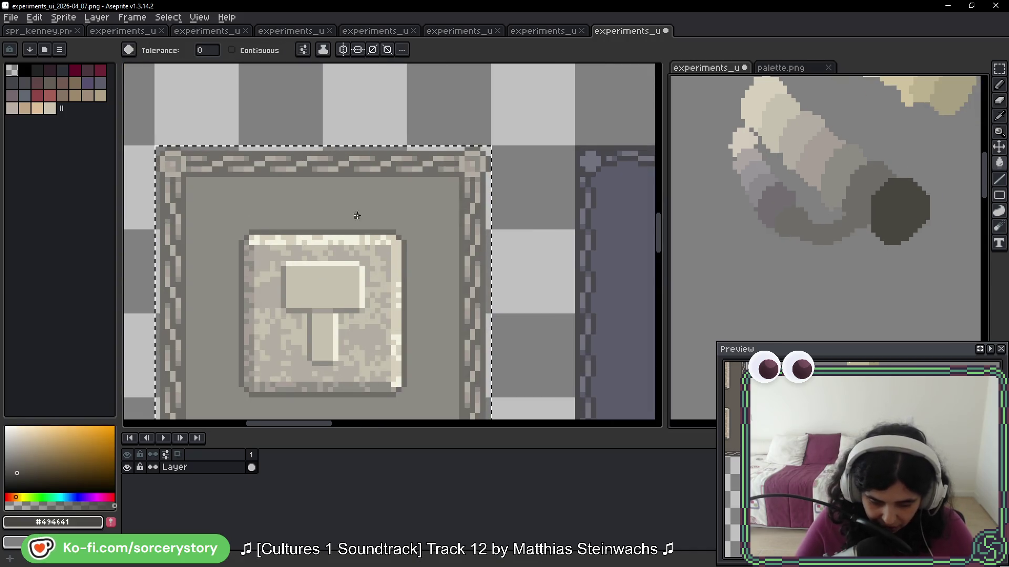
scroll(380, 145, up, 1)
click(386, 142)
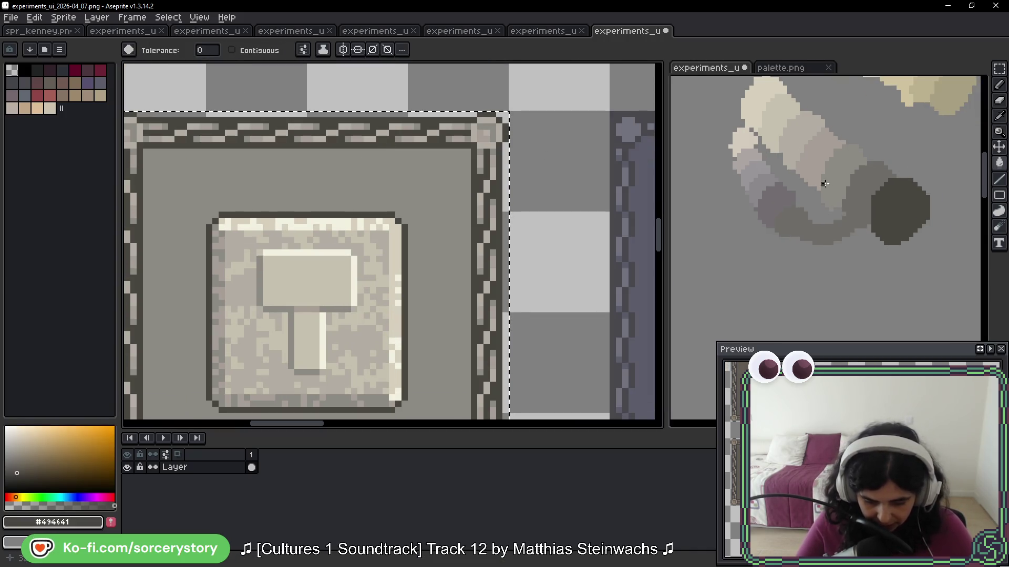
alt+click(871, 180)
scroll(356, 146, up, 1)
click(399, 158)
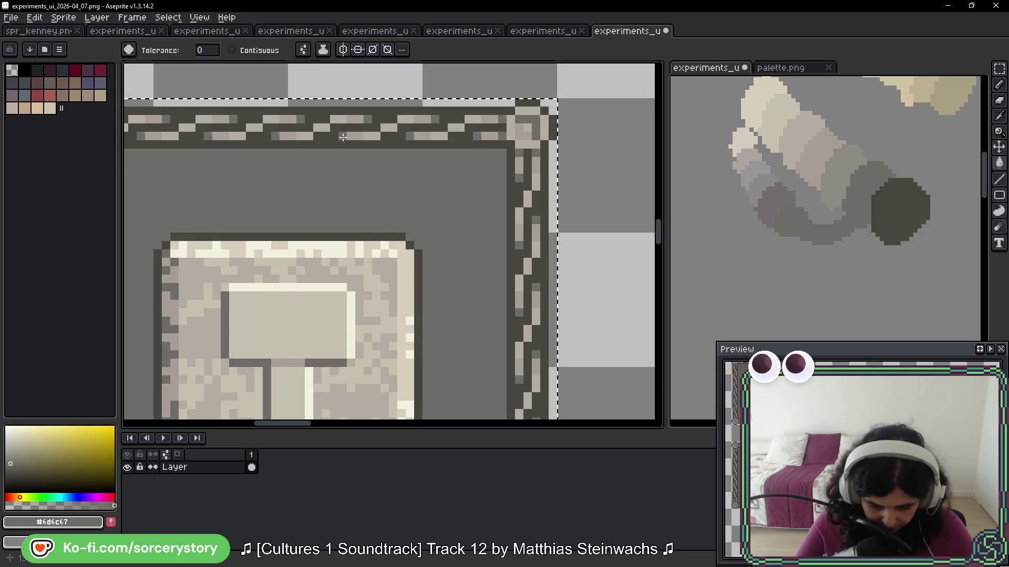
Step: Sample a light cream and greyish tone #a69c96, and centre the hammer tile in view
alt+click(830, 155)
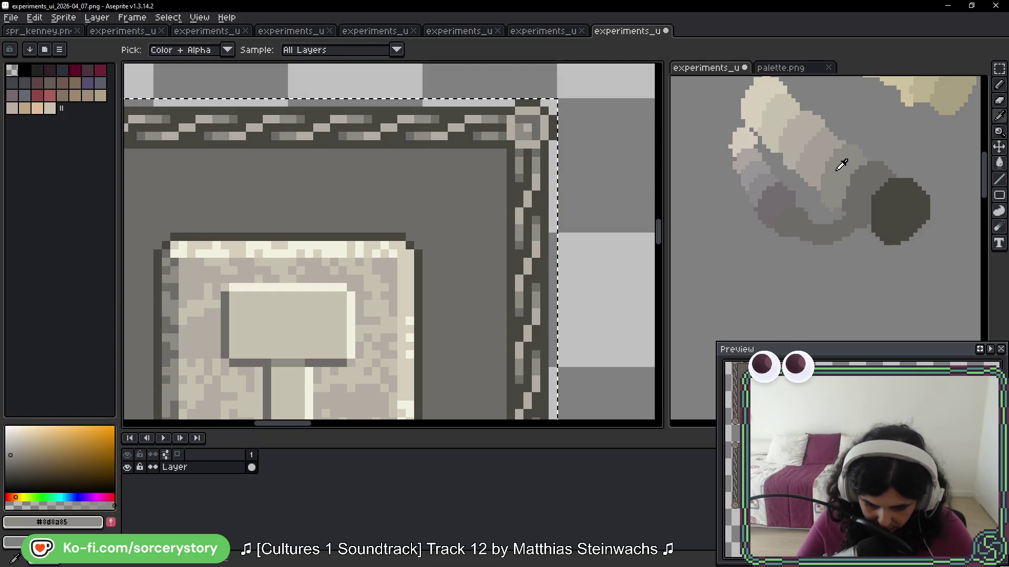
key(alt)
alt+click(813, 154)
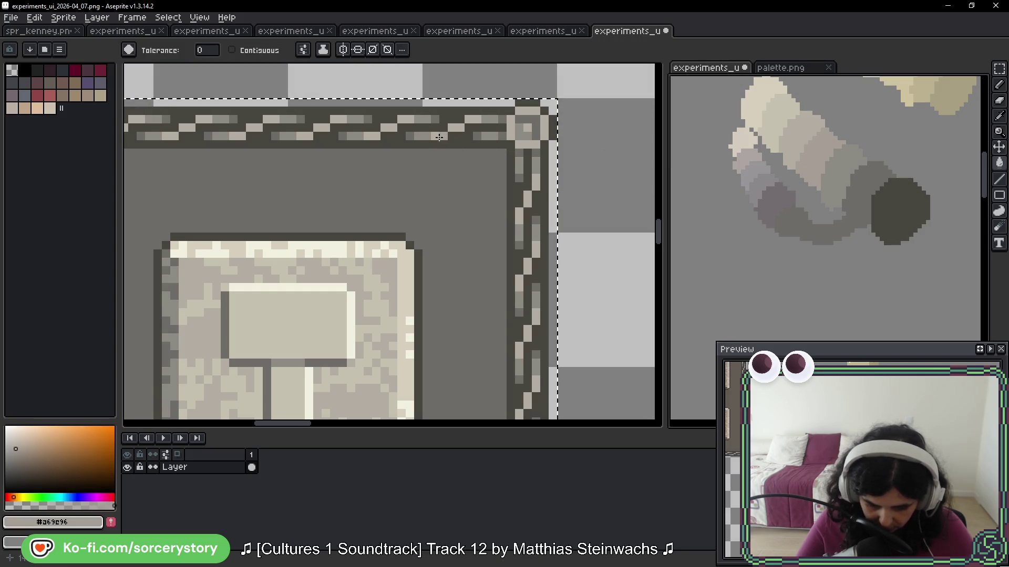
drag(470, 239, 556, 151)
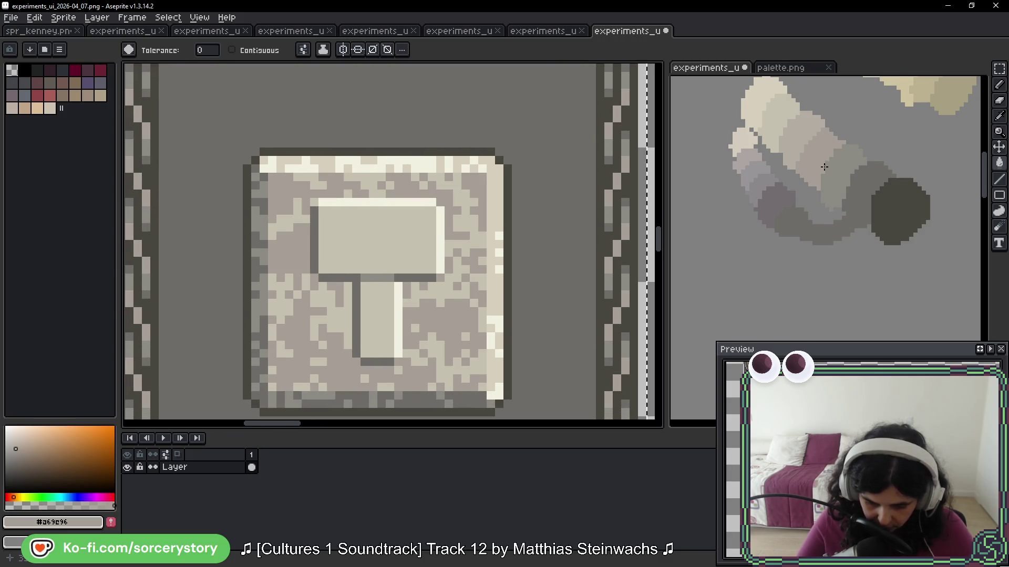
scroll(824, 166, up, 1)
scroll(783, 136, up, 2)
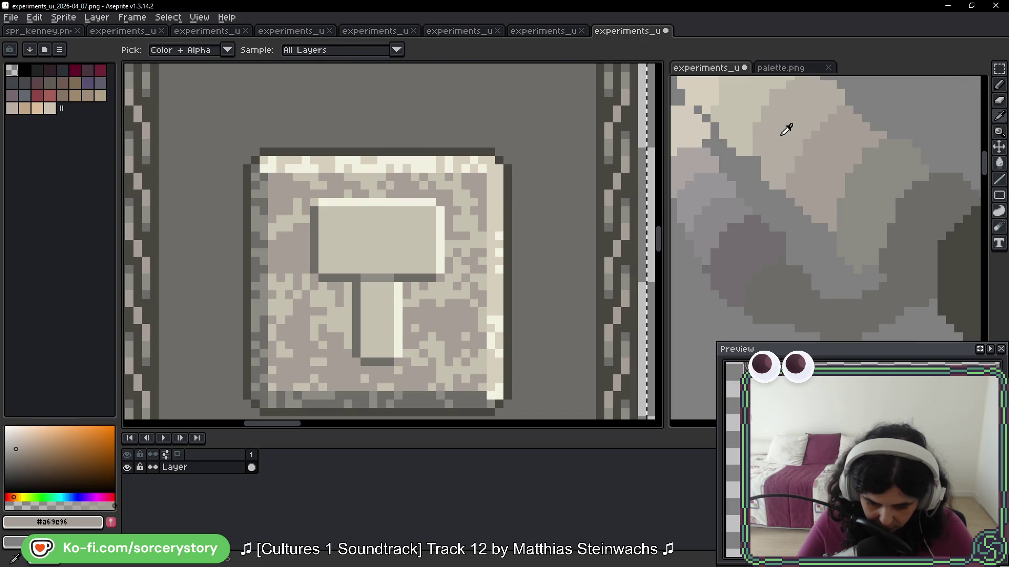
Step: Pick #b2ada3, #c5c0ac and cream #d6cfbc, softening the white rim pixels with the cream
alt+click(783, 129)
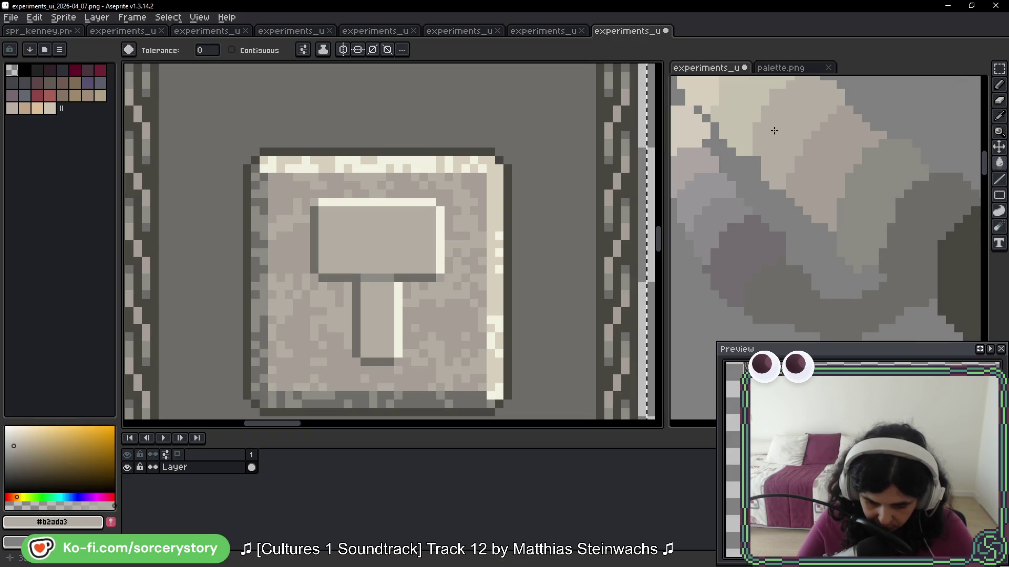
drag(788, 152, 806, 173)
alt+click(755, 102)
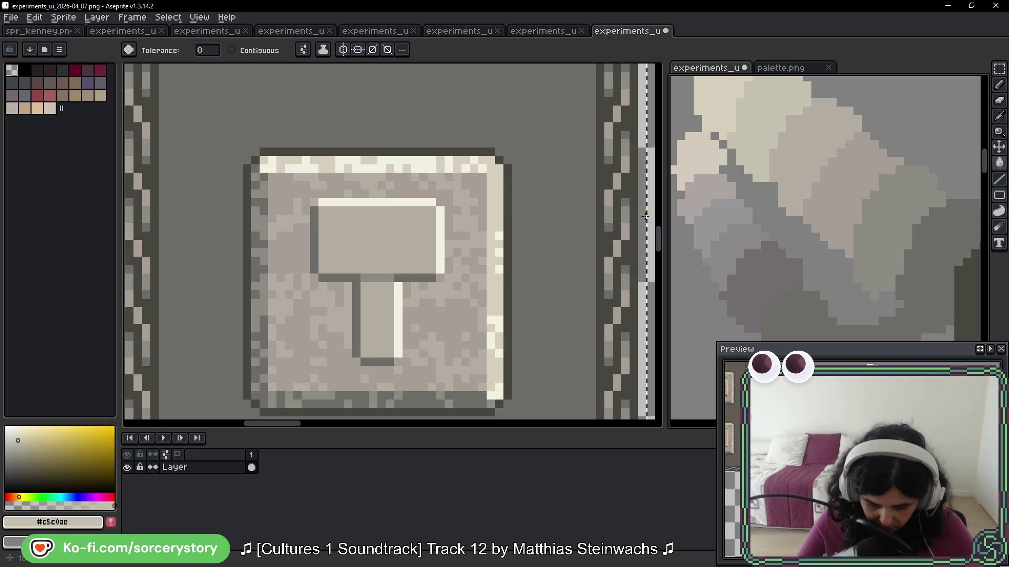
alt+click(734, 121)
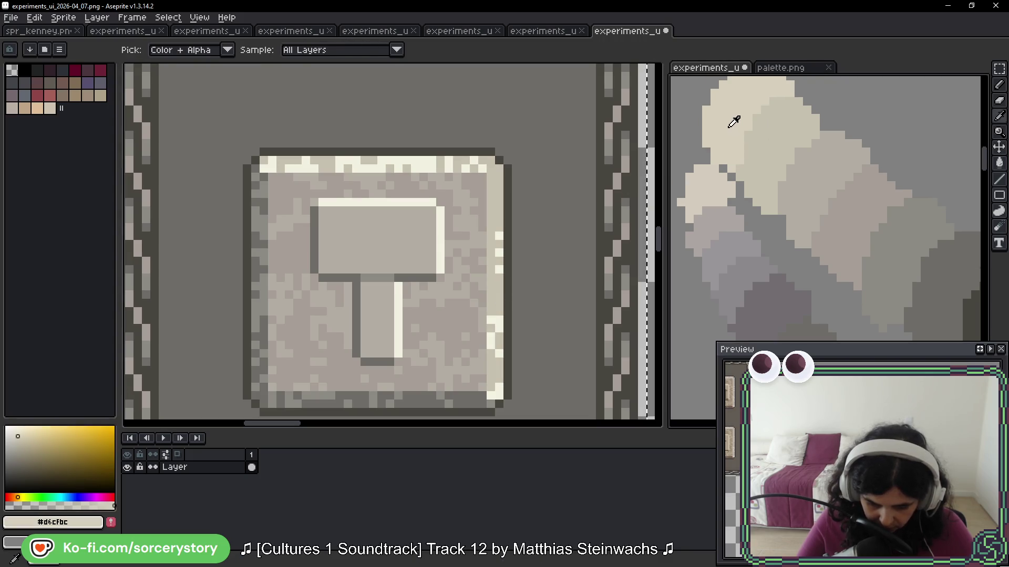
click(492, 320)
scroll(492, 320, down, 5)
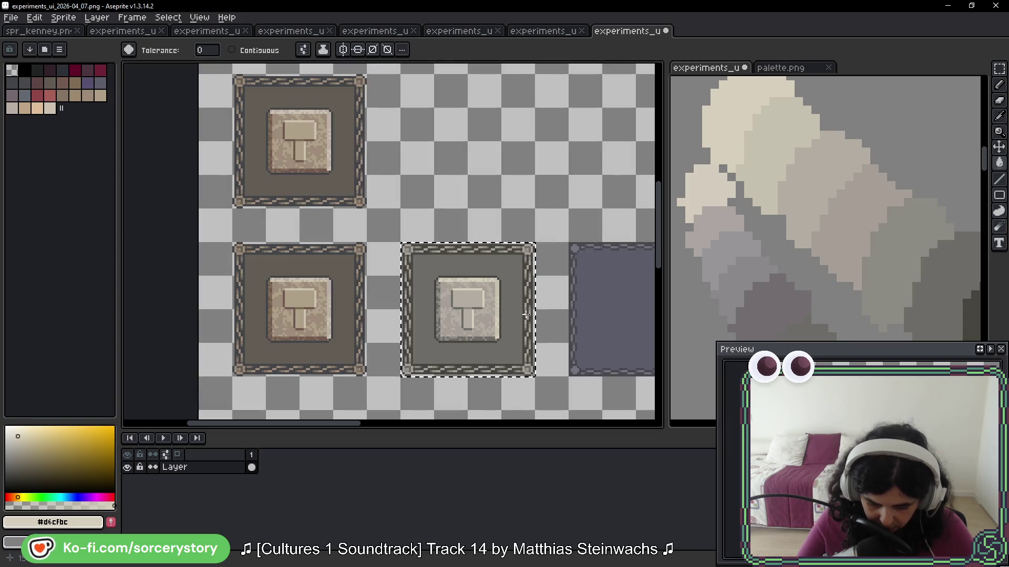
Step: Move one hammer tile up into the empty slot beside the dark tile
drag(558, 342, 466, 246)
scroll(466, 246, down, 2)
scroll(466, 226, right, 5)
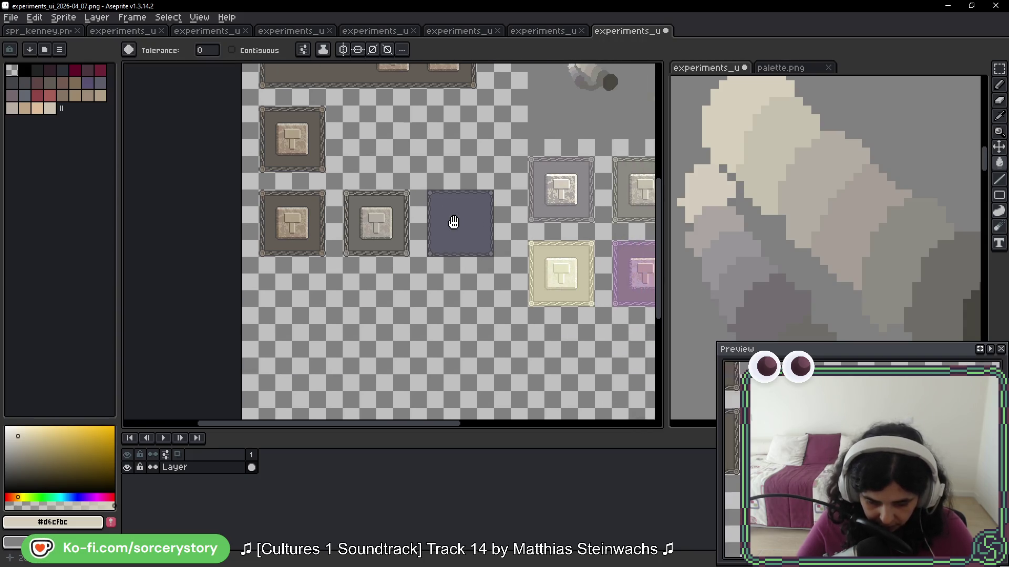
click(995, 72)
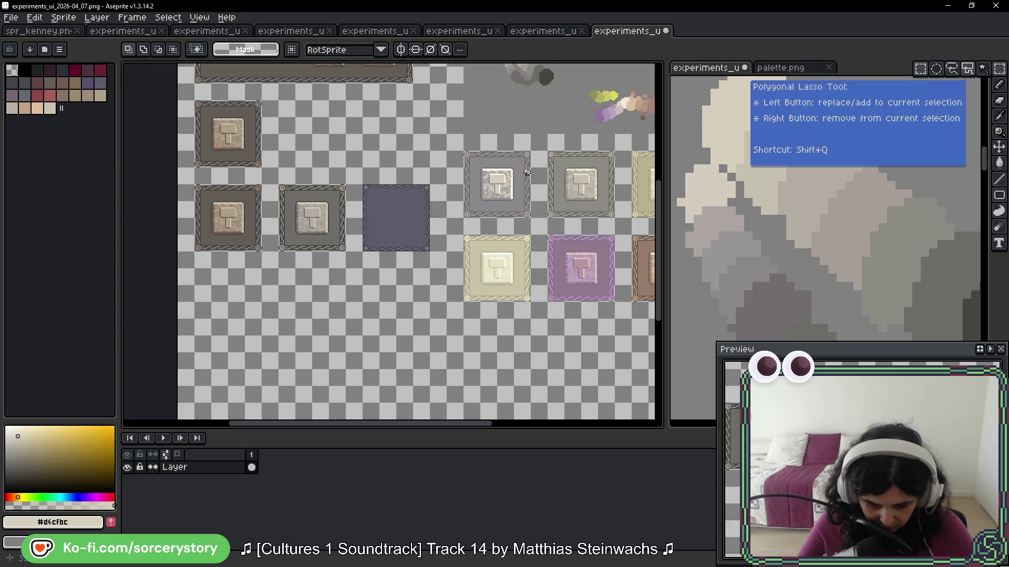
drag(564, 160, 612, 205)
mouse_move(547, 149)
mouse_down()
mouse_move(618, 220)
mouse_move(326, 166)
mouse_move(338, 152)
mouse_move(341, 311)
mouse_move(338, 144)
mouse_up()
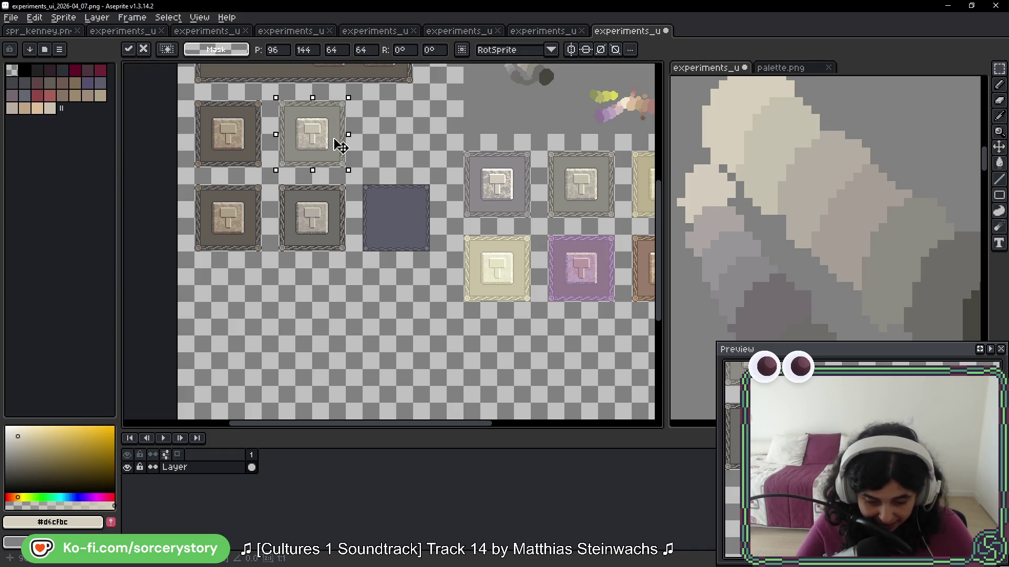
click(274, 115)
Step: Shift the two stacked column-two tiles down one row
drag(282, 106, 345, 251)
mouse_move(329, 146)
mouse_down()
mouse_move(329, 238)
mouse_move(329, 229)
mouse_up()
click(354, 310)
scroll(353, 310, up, 2)
mouse_move(405, 245)
mouse_down()
mouse_move(394, 295)
mouse_move(436, 284)
mouse_up()
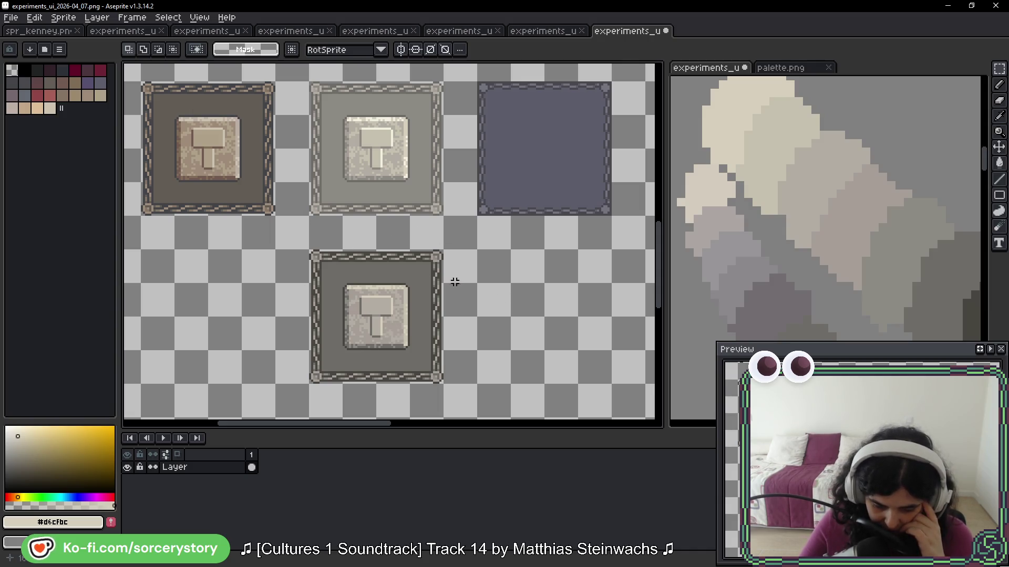
scroll(477, 270, down, 3)
scroll(478, 227, up, 4)
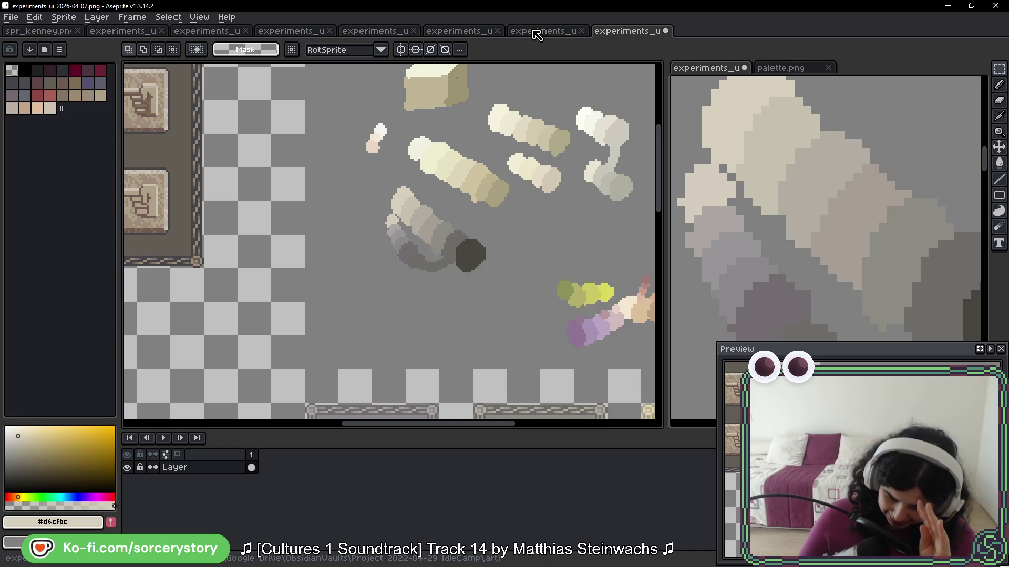
scroll(467, 177, down, 5)
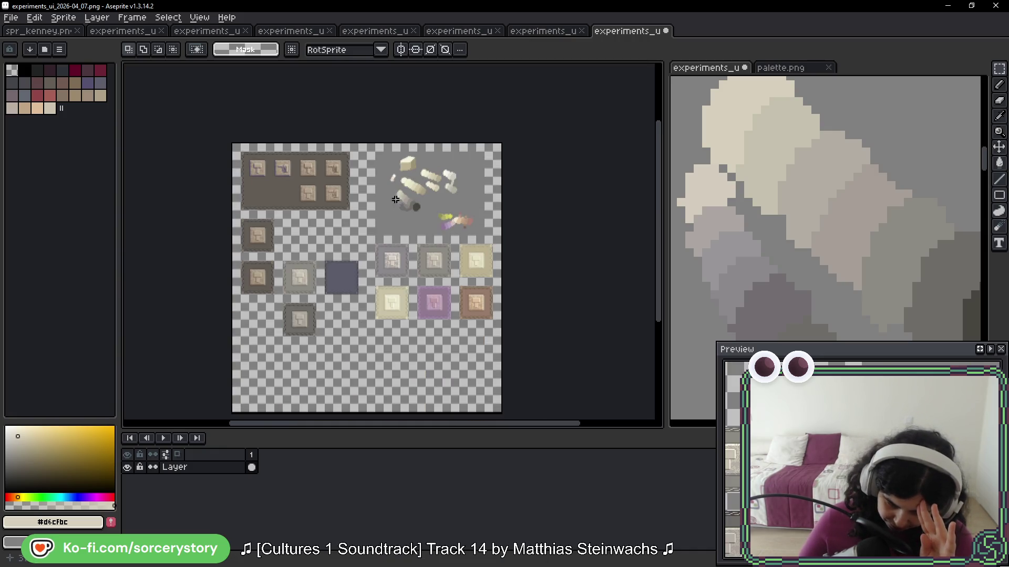
scroll(467, 177, up, 5)
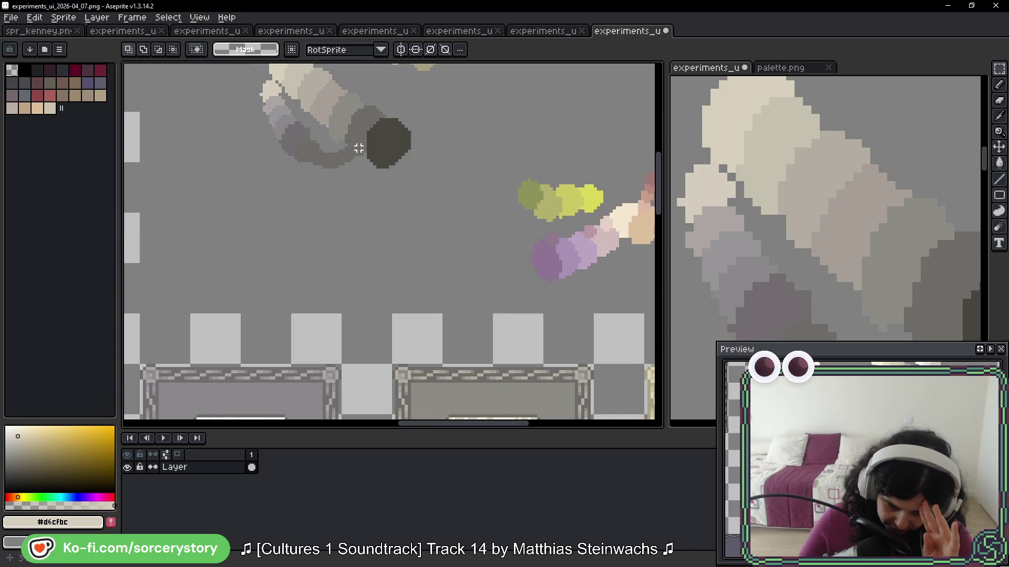
drag(358, 148, 405, 235)
scroll(325, 236, down, 10)
scroll(326, 237, left, 5)
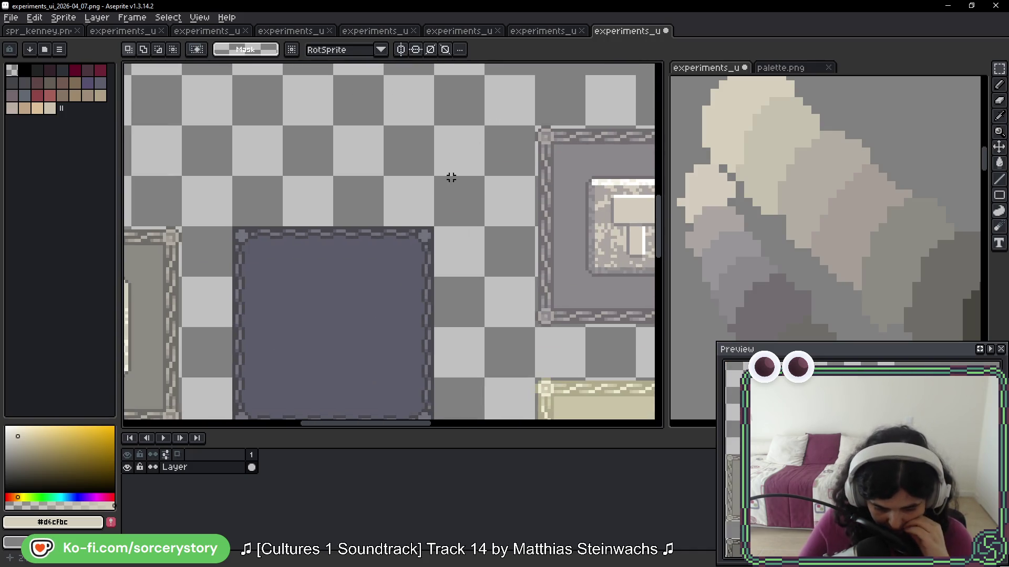
scroll(437, 218, down, 1)
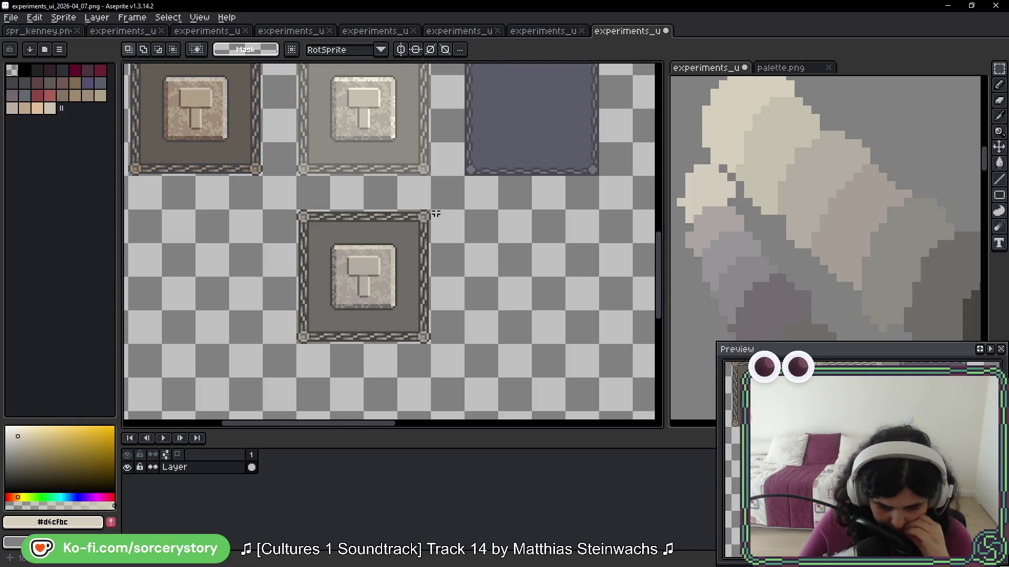
drag(415, 190, 384, 246)
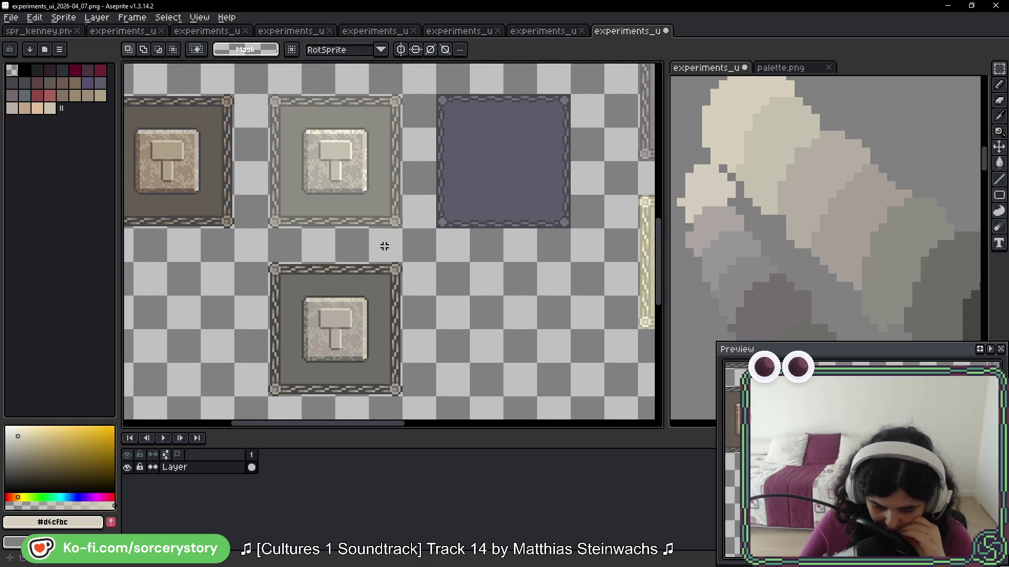
scroll(387, 266, down, 2)
scroll(382, 308, up, 2)
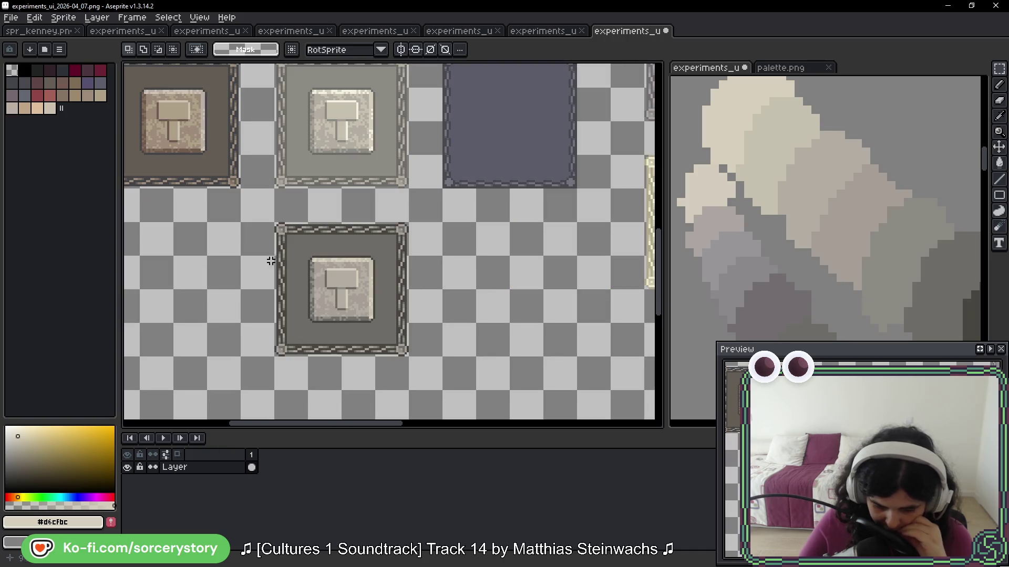
scroll(322, 237, down, 3)
scroll(574, 211, up, 4)
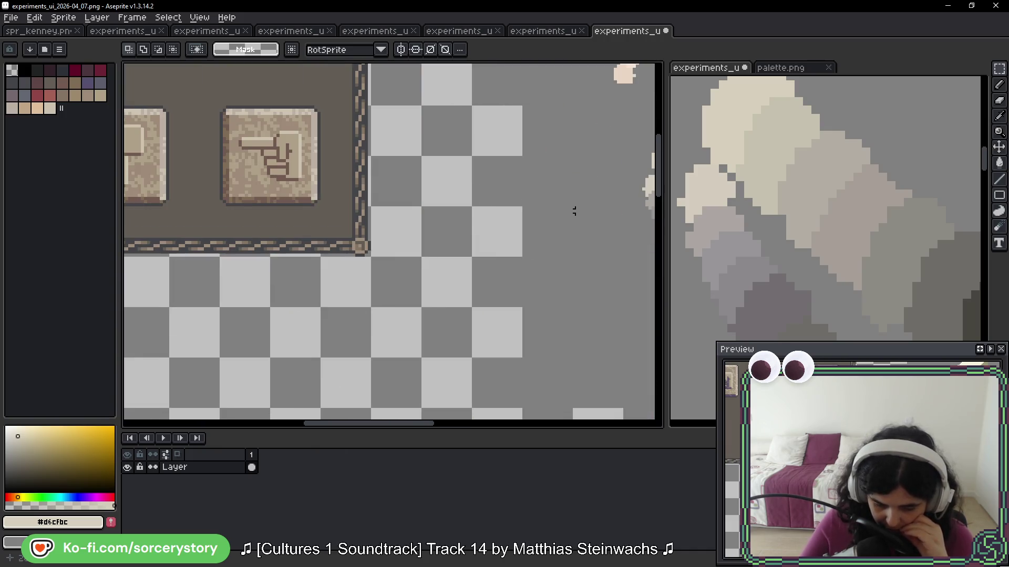
scroll(361, 210, down, 1)
scroll(631, 233, up, 1)
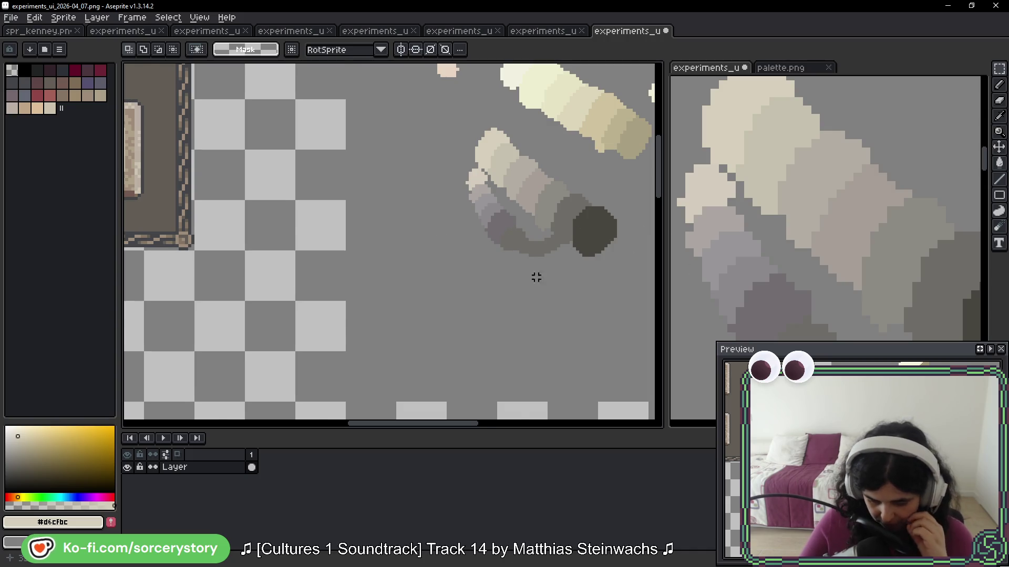
scroll(549, 277, down, 2)
scroll(370, 299, up, 2)
drag(377, 286, 471, 148)
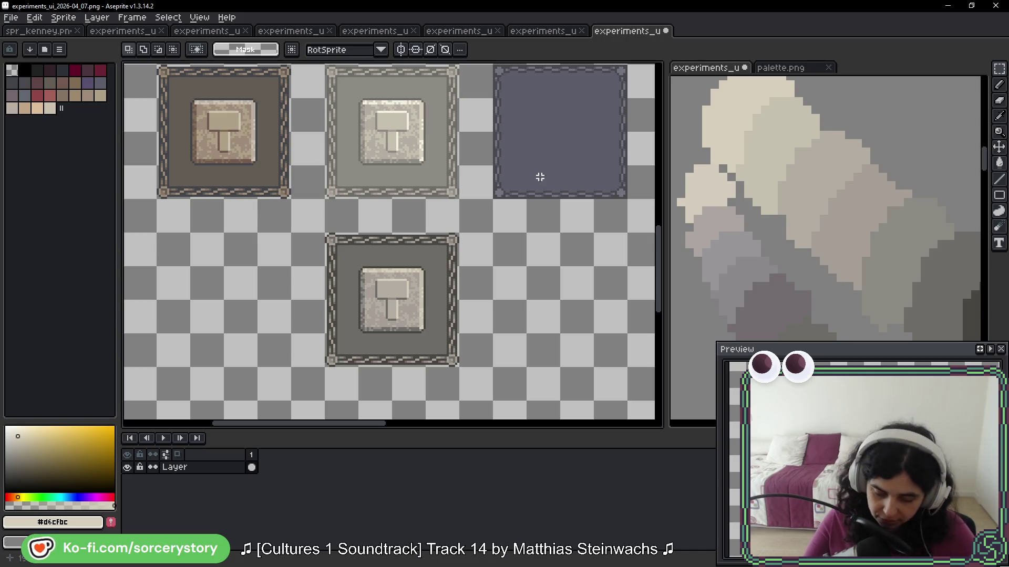
Step: Zoom onto the lower hammer tile and save the sprite sheet with Ctrl+S
drag(434, 300, 514, 217)
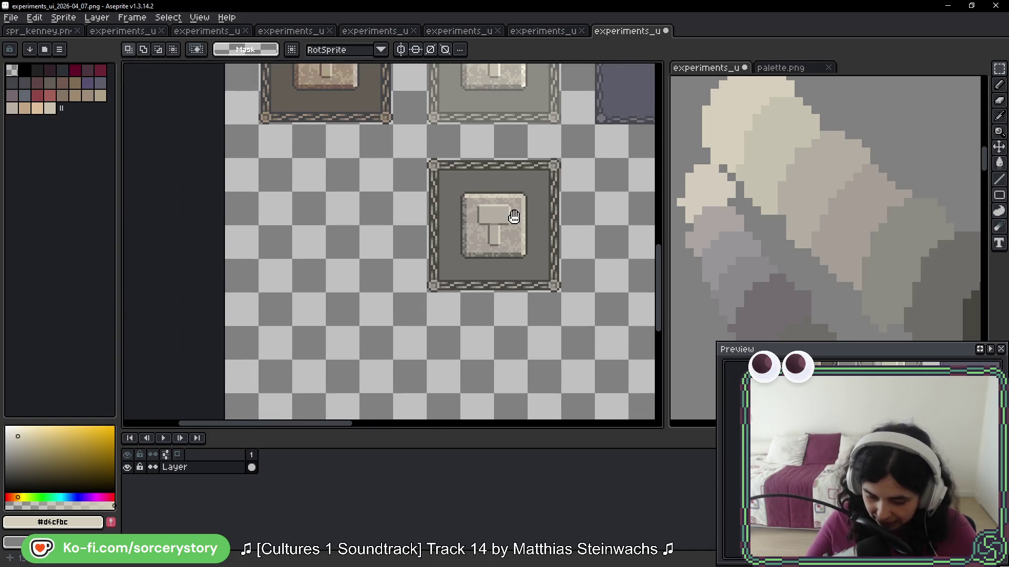
scroll(514, 217, up, 2)
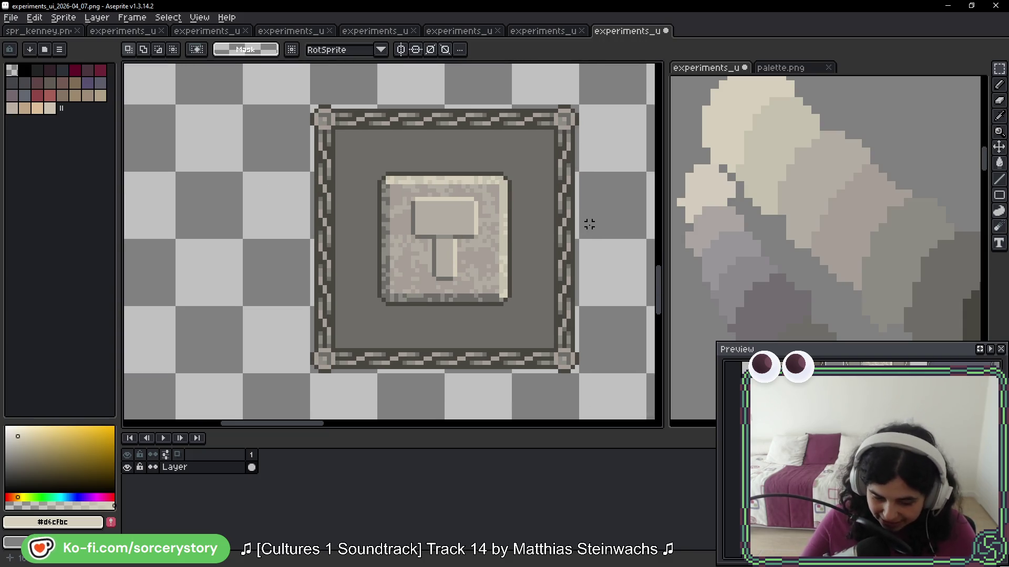
drag(533, 199, 487, 189)
key(ctrl+s)
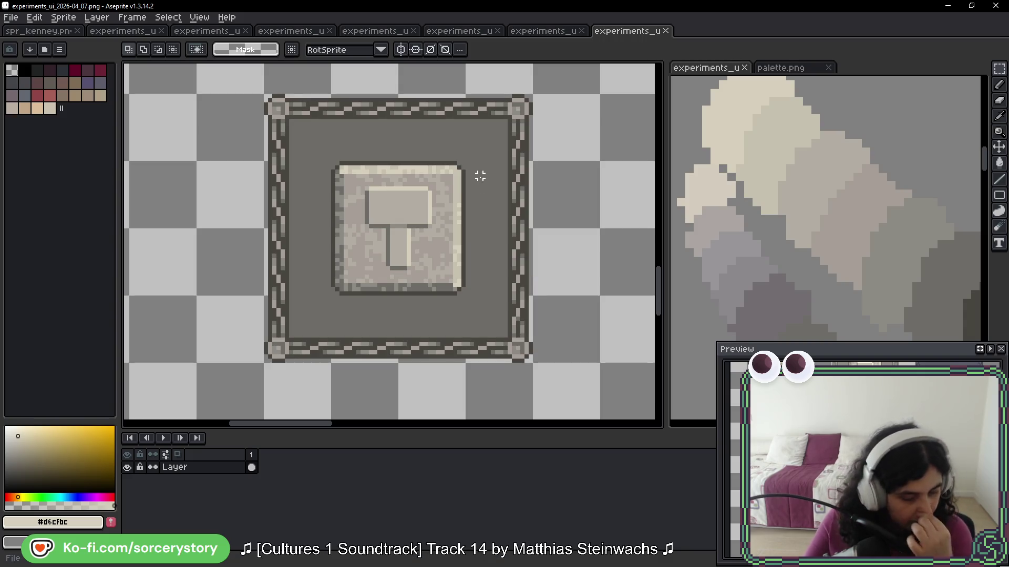
scroll(538, 162, down, 2)
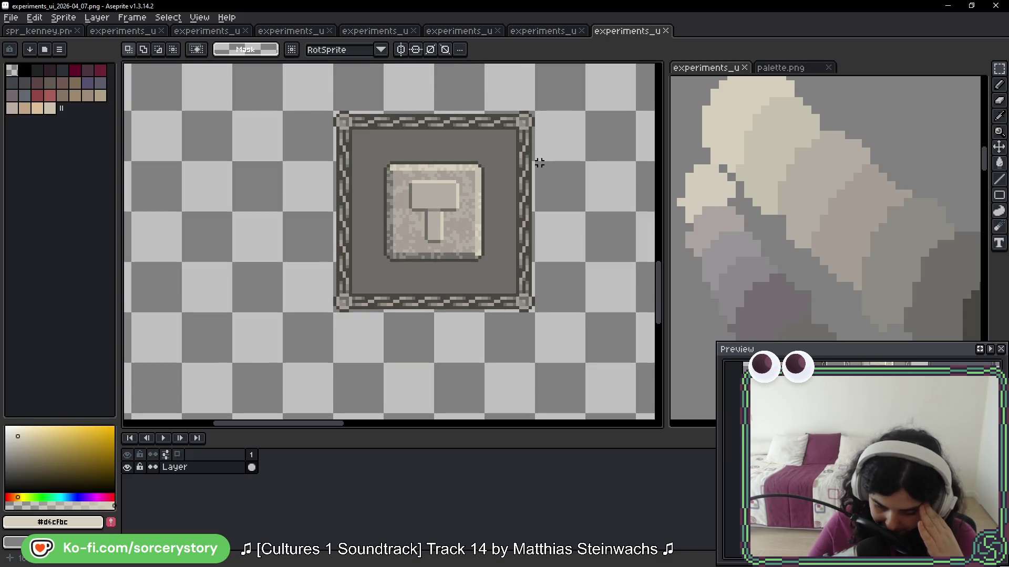
scroll(477, 228, down, 2)
scroll(477, 229, down, 2)
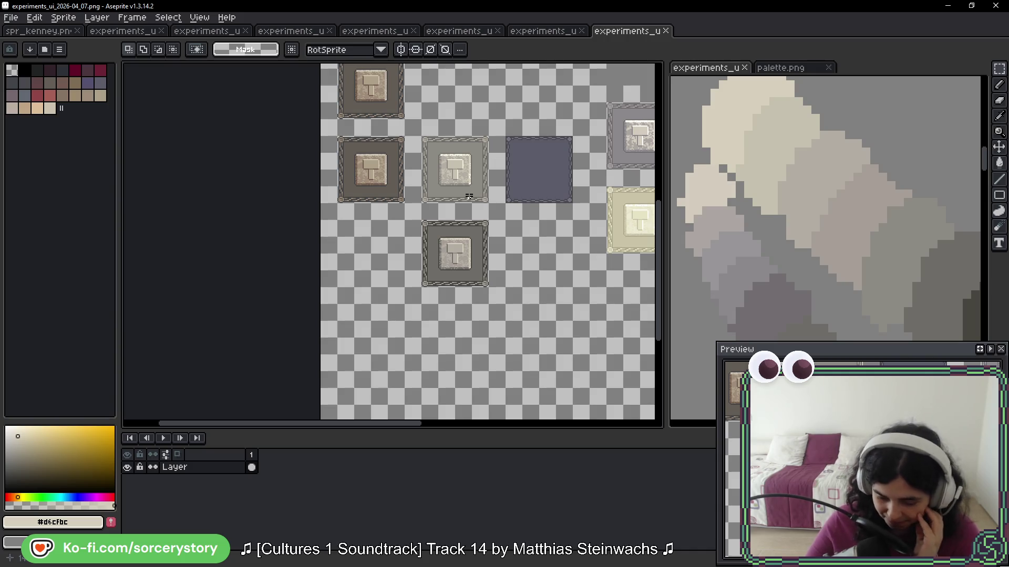
scroll(465, 203, up, 3)
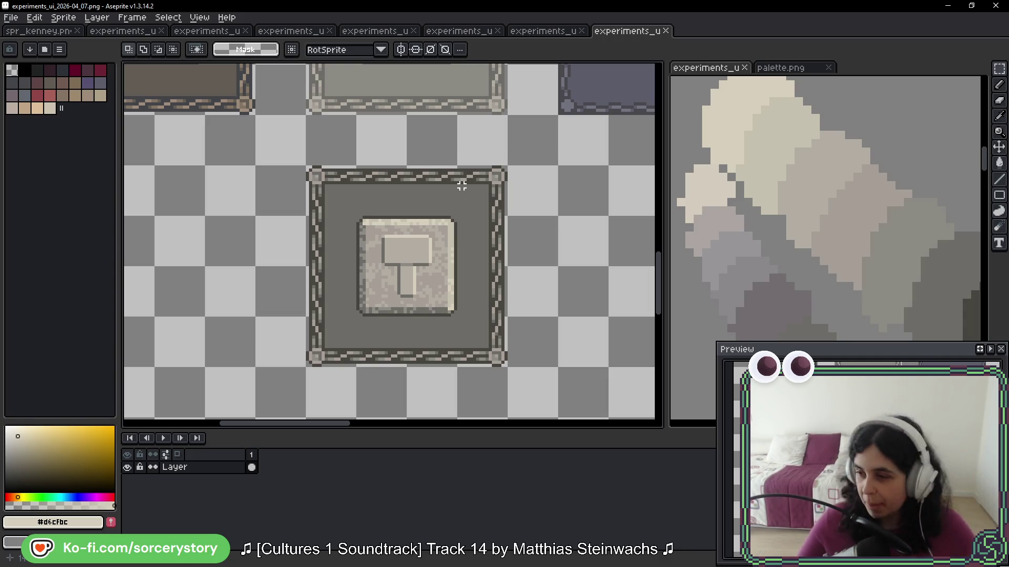
drag(575, 223, 552, 142)
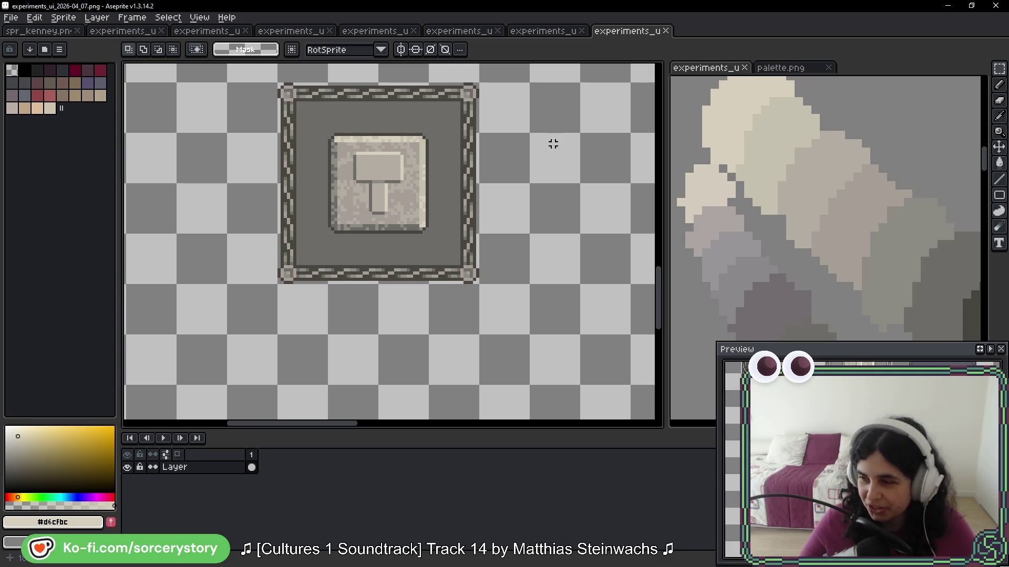
drag(498, 174, 397, 159)
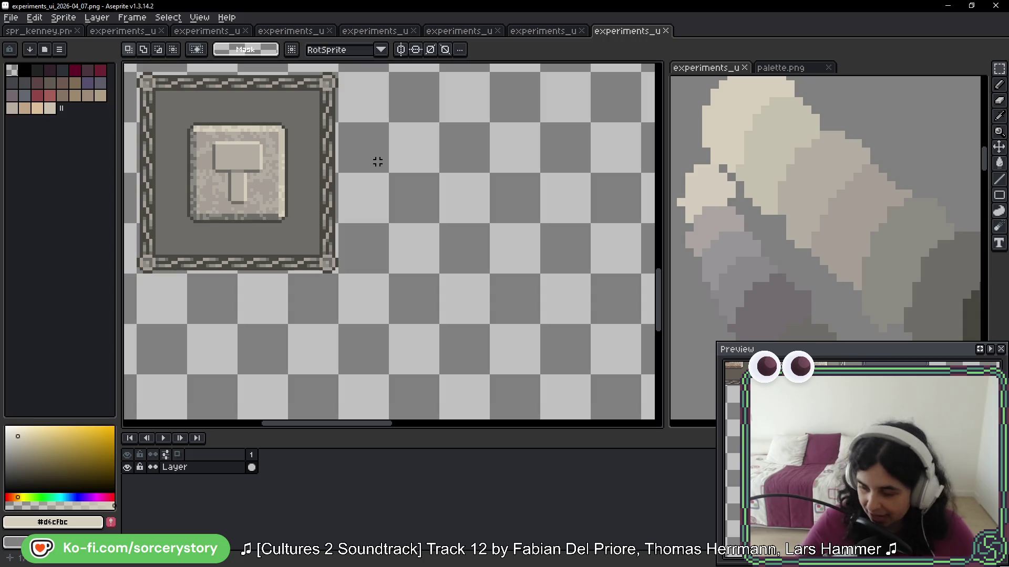
drag(230, 135, 451, 193)
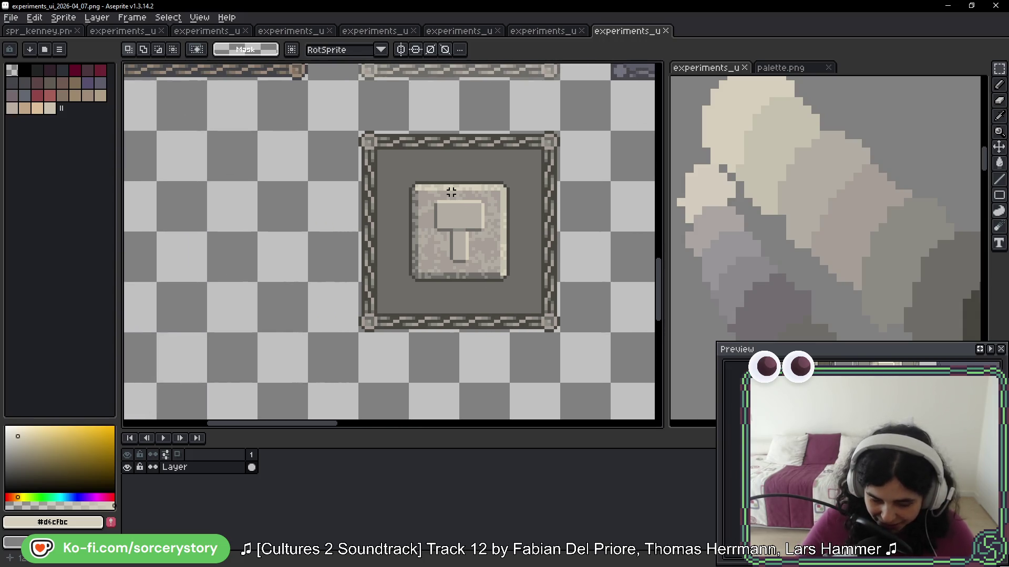
scroll(460, 226, down, 3)
scroll(466, 253, up, 1)
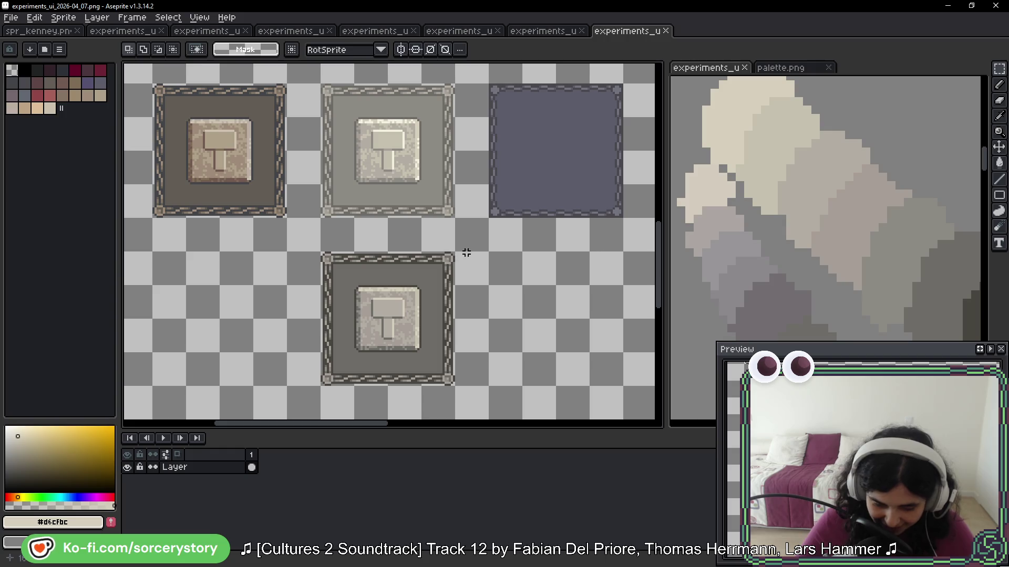
click(547, 31)
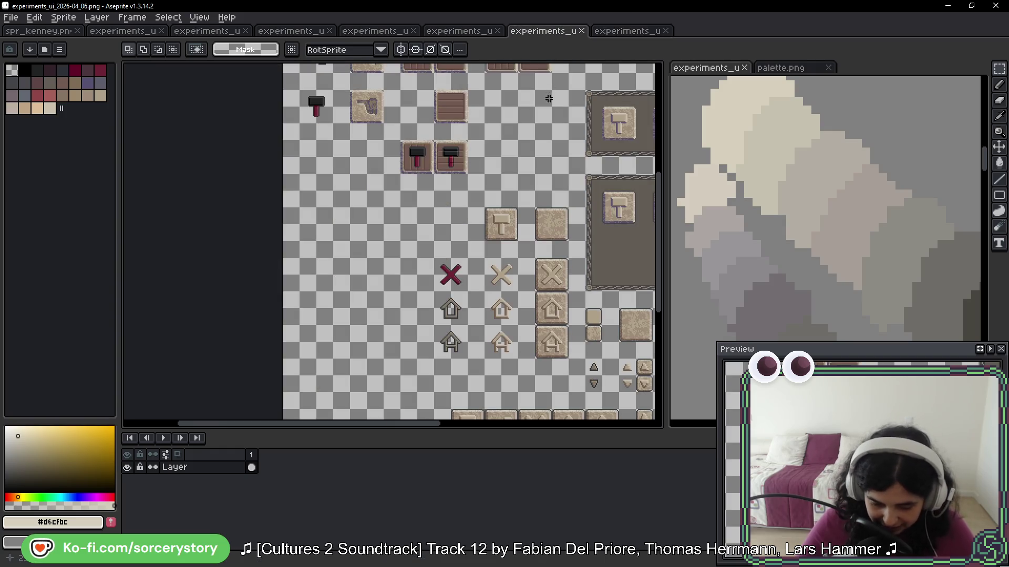
scroll(424, 175, down, 5)
scroll(423, 175, right, 3)
click(628, 31)
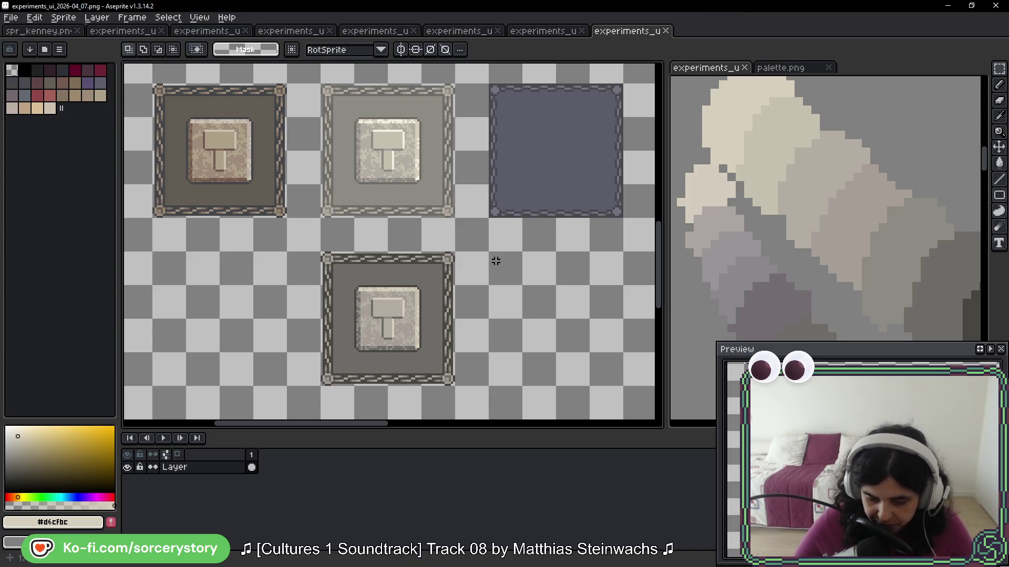
Step: Zoom in and pan until the lower hammer tile sits centred in the canvas
scroll(496, 261, down, 2)
scroll(500, 191, up, 1)
scroll(360, 218, down, 1)
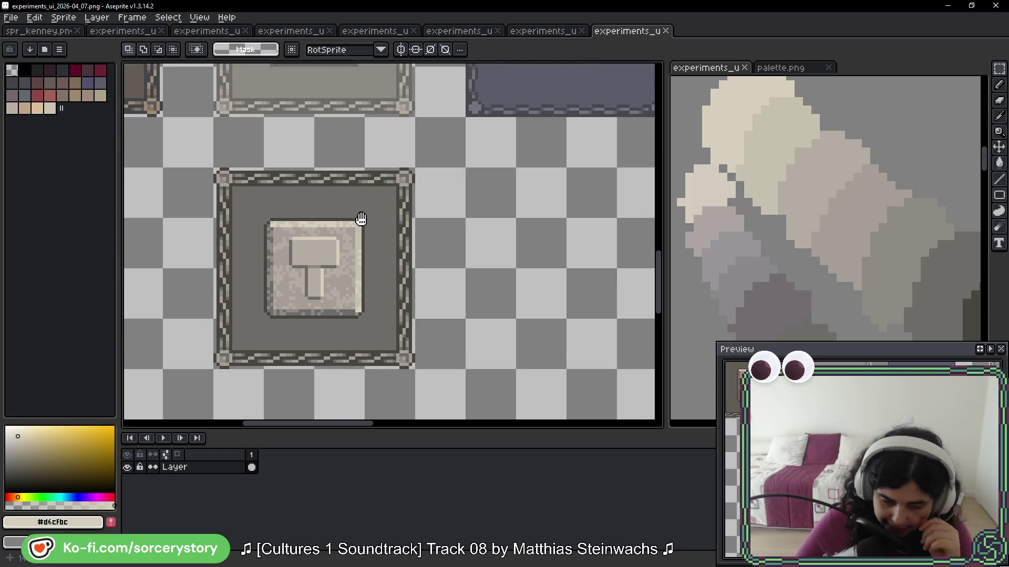
drag(361, 219, 363, 211)
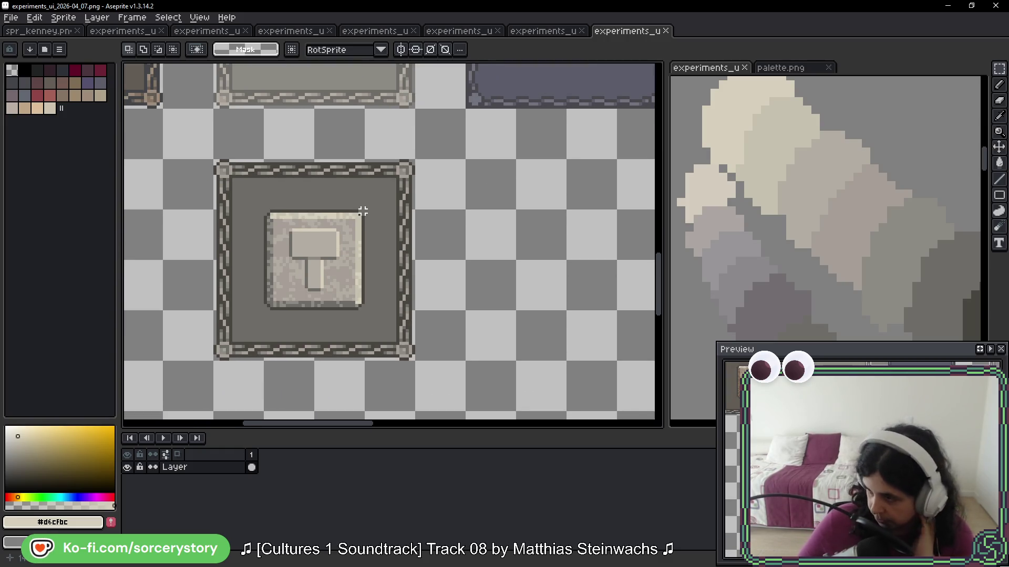
drag(303, 240, 336, 199)
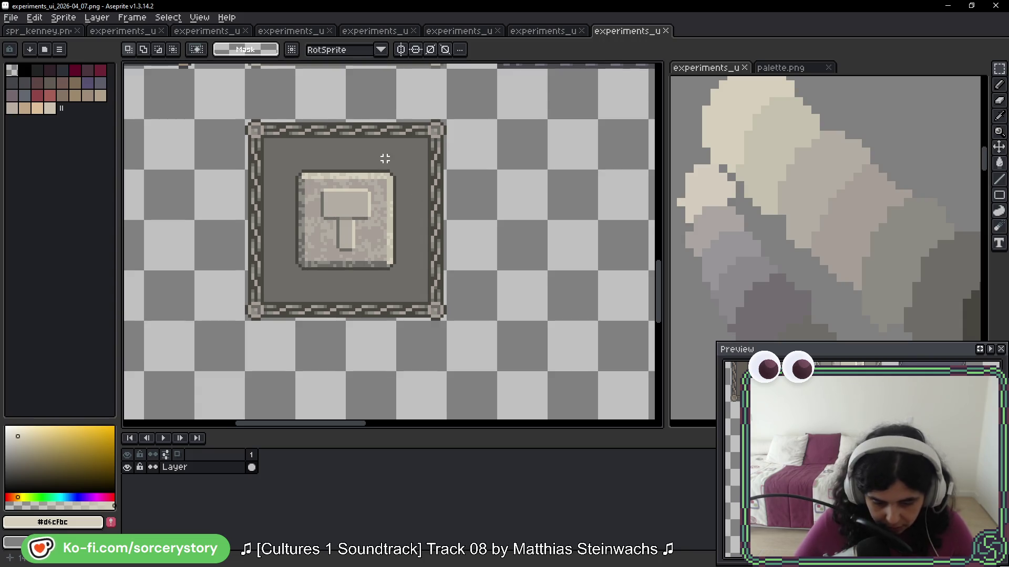
scroll(397, 145, down, 1)
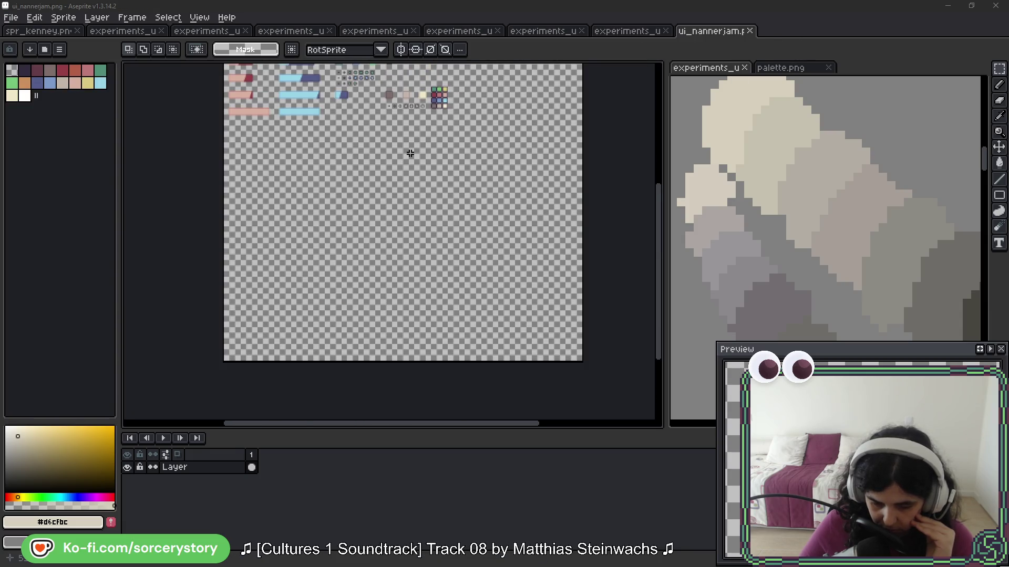
Step: Close the ui_nannerjam.png tab, returning to the experiments_ui sheet
scroll(362, 172, up, 1)
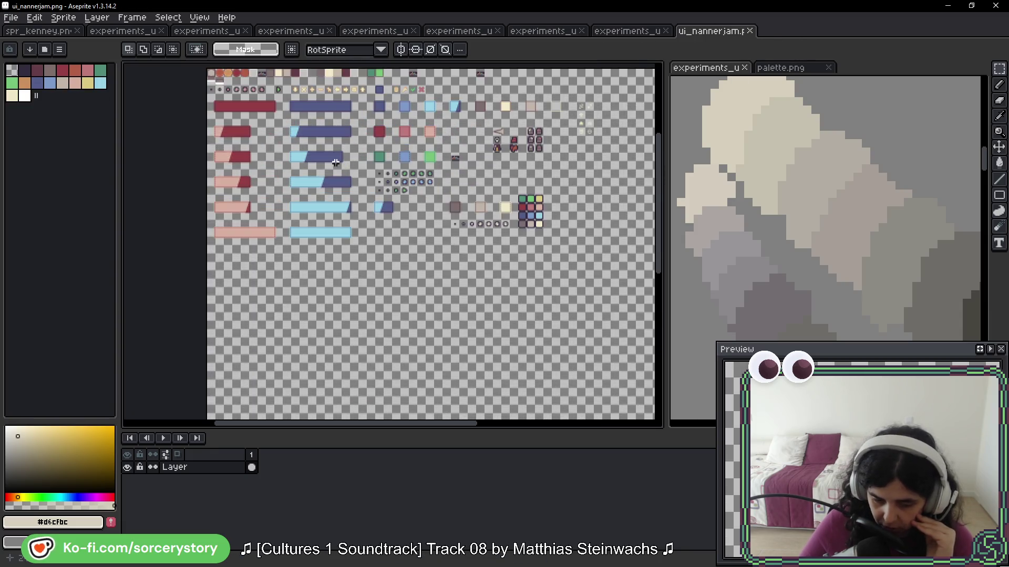
scroll(385, 148, up, 2)
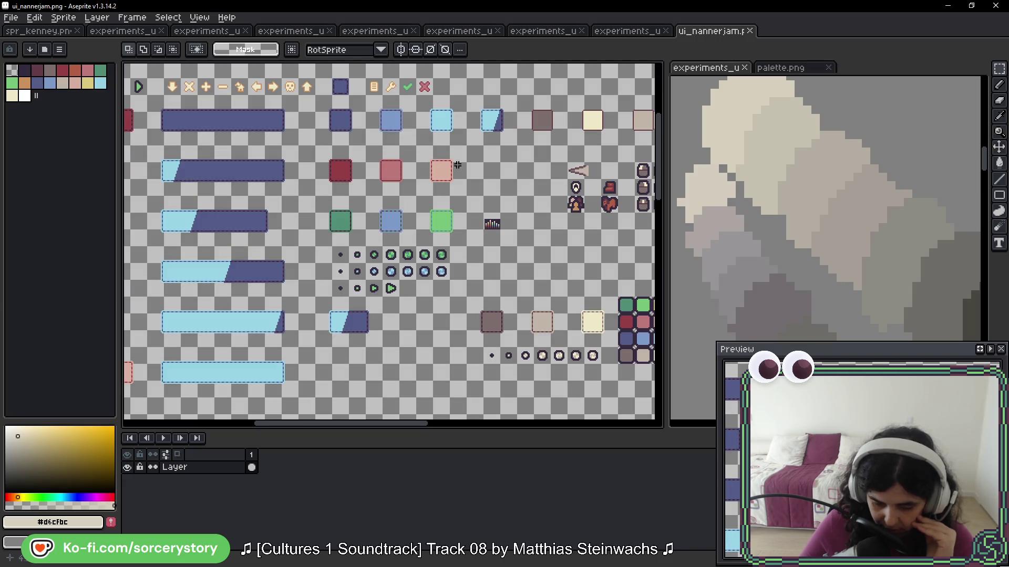
click(750, 30)
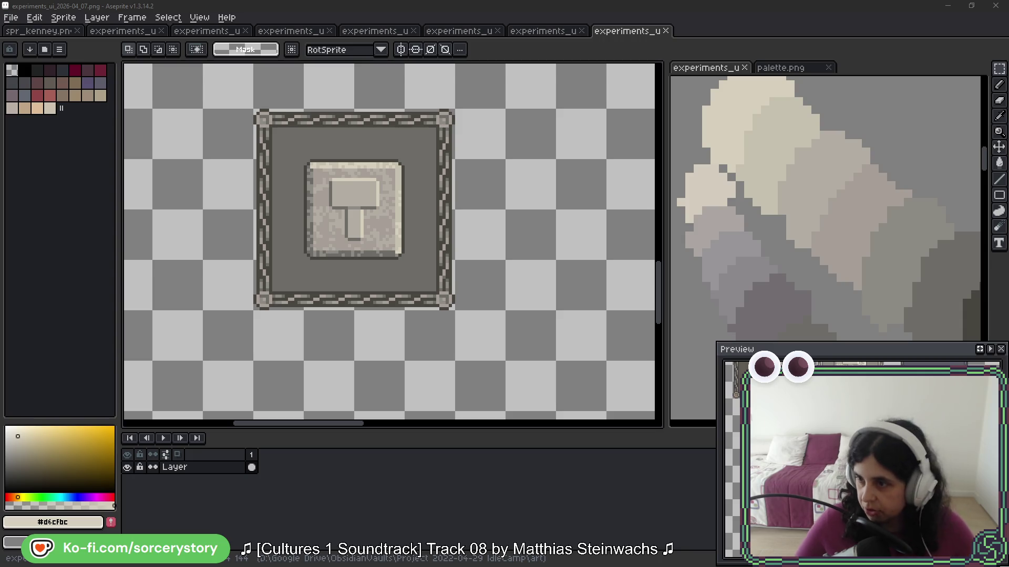
Step: Open spr_ui.png by dragging it in, then return to experiments_ui and select the hammer tile
mouse_move(531, 74)
mouse_down()
mouse_move(672, 29)
mouse_move(689, 37)
mouse_up()
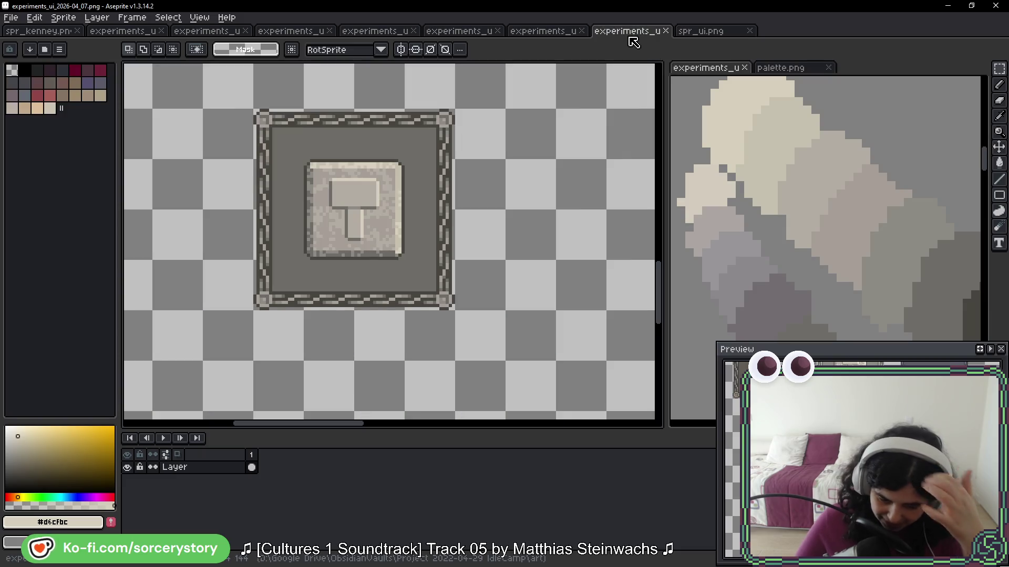
click(627, 32)
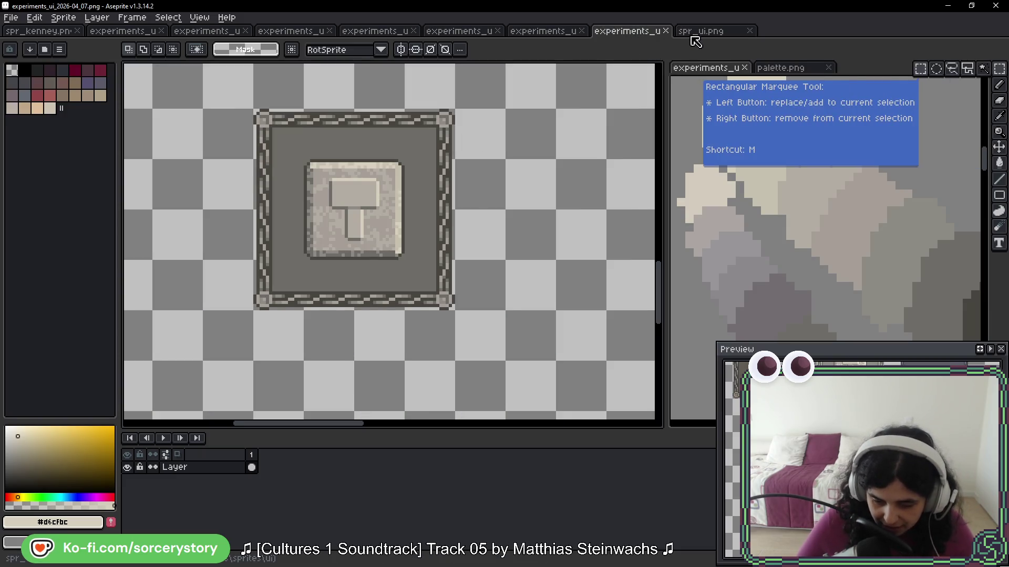
click(704, 32)
click(646, 31)
drag(254, 109, 457, 312)
Step: Paste the copied hammer button into spr_ui.png on the sheet's left side
click(713, 32)
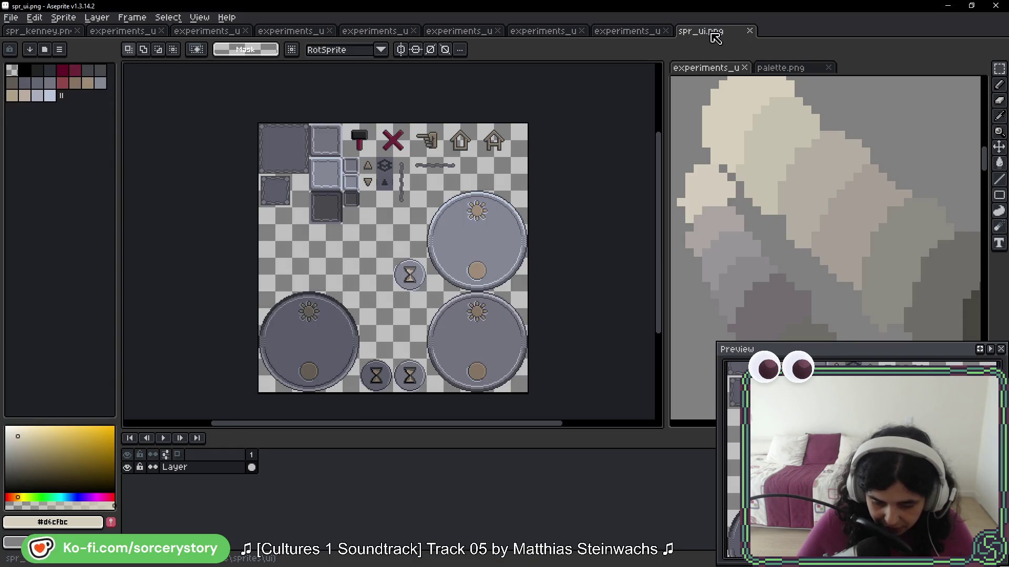
scroll(367, 239, up, 2)
key(ctrl+v)
mouse_move(294, 318)
mouse_down()
mouse_move(532, 165)
mouse_move(410, 272)
mouse_move(207, 268)
mouse_up()
key(Return)
scroll(225, 212, up, 3)
scroll(226, 212, down, 5)
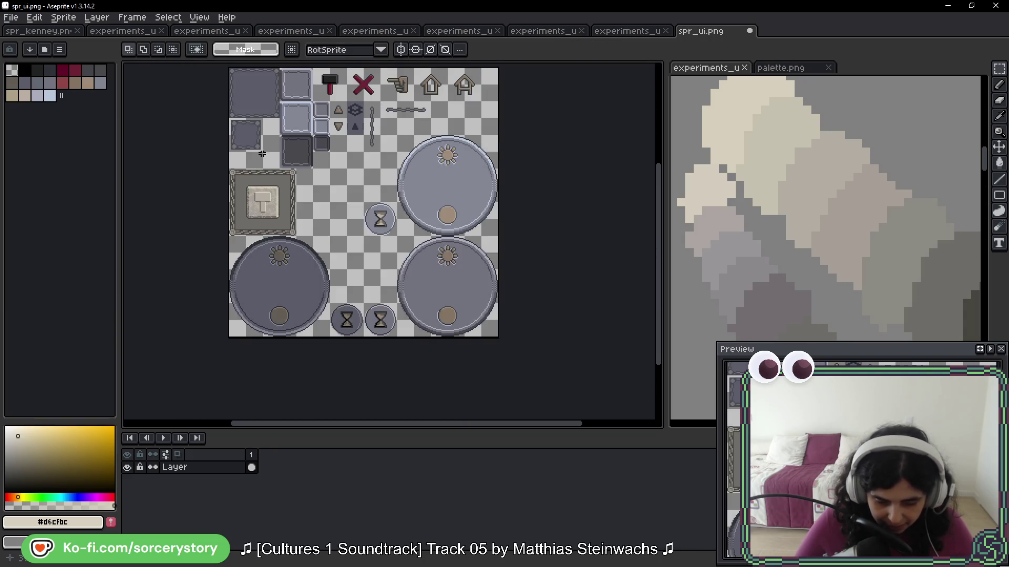
scroll(266, 247, up, 4)
scroll(250, 233, up, 3)
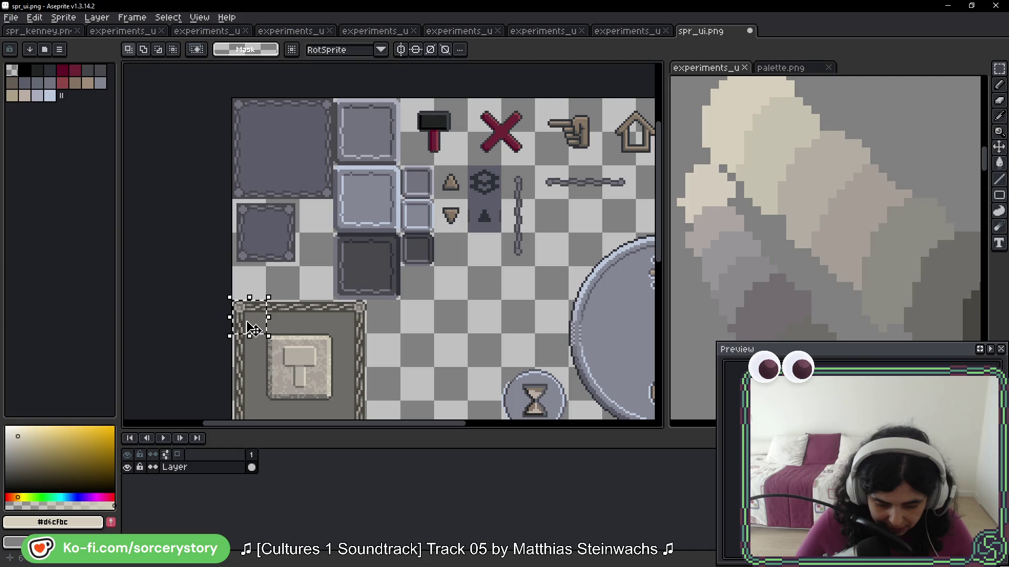
Step: Replace the old top-left panel with corner pieces copied from the hammer frame
mouse_move(231, 299)
mouse_down()
mouse_move(268, 336)
mouse_move(267, 134)
mouse_up()
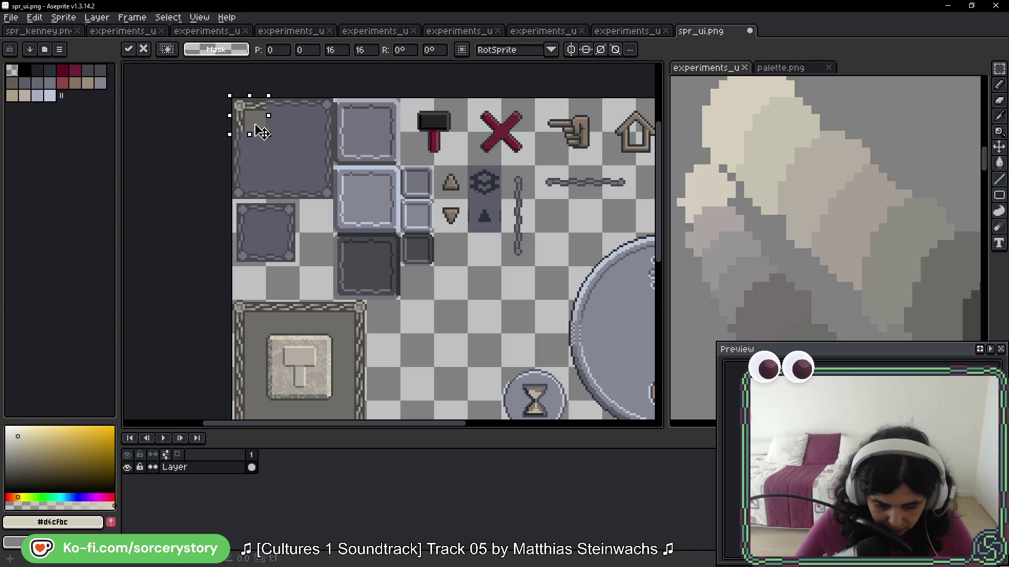
key(Return)
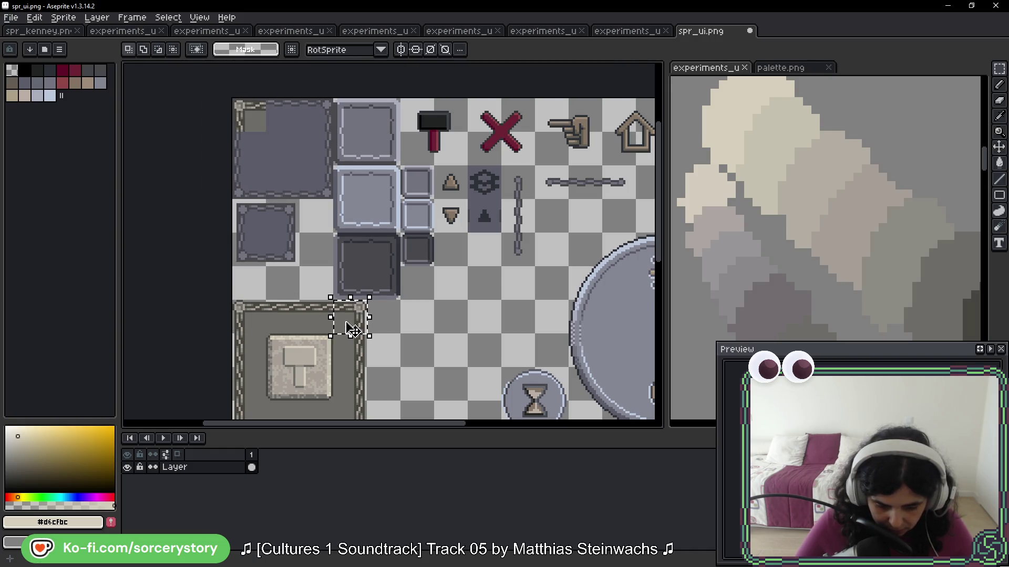
drag(234, 99, 331, 197)
key(Delete)
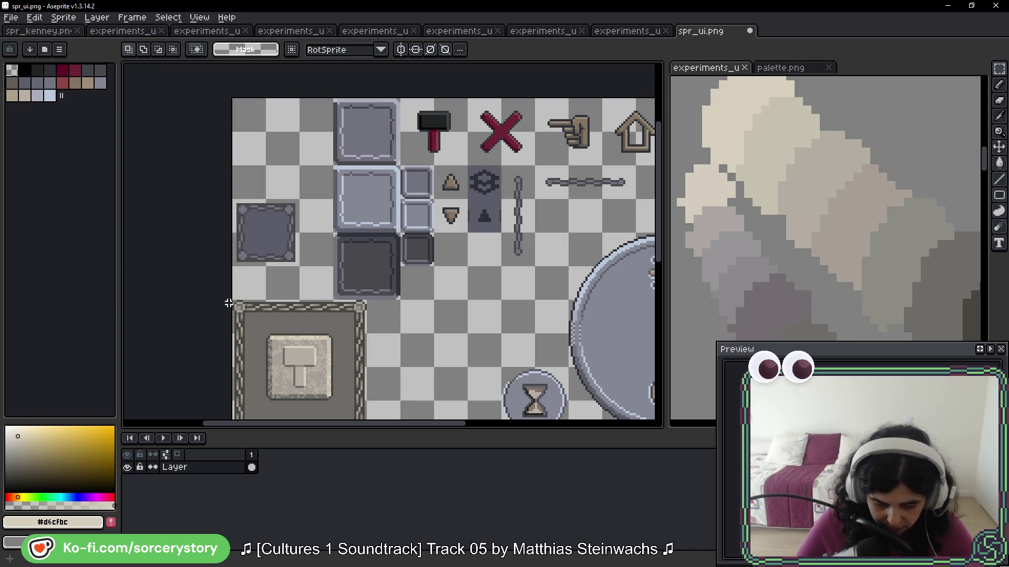
drag(232, 300, 268, 338)
drag(264, 310, 264, 107)
key(Return)
Step: Copy more frame pieces, a border strip and the left border into the top-left panel
drag(332, 303, 368, 336)
drag(352, 320, 320, 141)
key(Return)
mouse_move(265, 300)
mouse_down()
mouse_move(298, 334)
mouse_move(282, 112)
mouse_up()
key(Return)
mouse_move(231, 328)
mouse_down()
mouse_move(269, 378)
mouse_move(250, 156)
mouse_up()
key(Return)
Step: Complete the panel's corners, right and lower borders, and cover its lighter inner square
scroll(248, 383, down, 3)
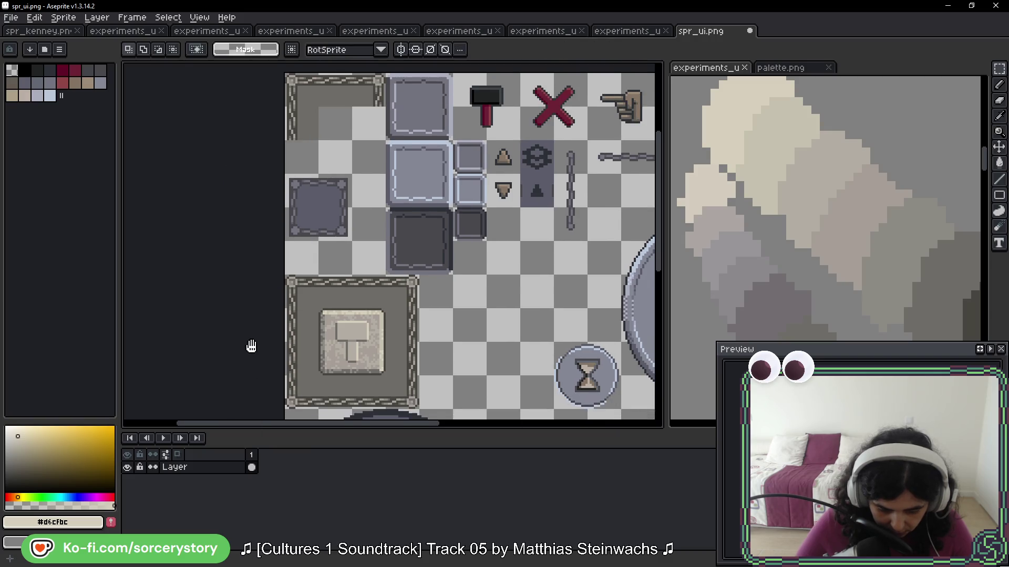
drag(281, 361, 319, 401)
drag(300, 381, 300, 148)
key(Return)
mouse_move(385, 364)
mouse_down()
mouse_move(418, 400)
mouse_move(371, 149)
mouse_up()
key(Return)
mouse_move(387, 296)
mouse_down()
mouse_move(419, 329)
mouse_move(368, 115)
mouse_up()
key(Return)
mouse_move(317, 366)
mouse_down()
mouse_move(351, 400)
mouse_move(331, 157)
mouse_move(349, 147)
mouse_up()
key(Return)
drag(308, 85, 361, 149)
key(Return)
Step: Save spr_ui.png and switch over to the running game
key(ctrl+s)
key(alt)
key(alt+Tab)
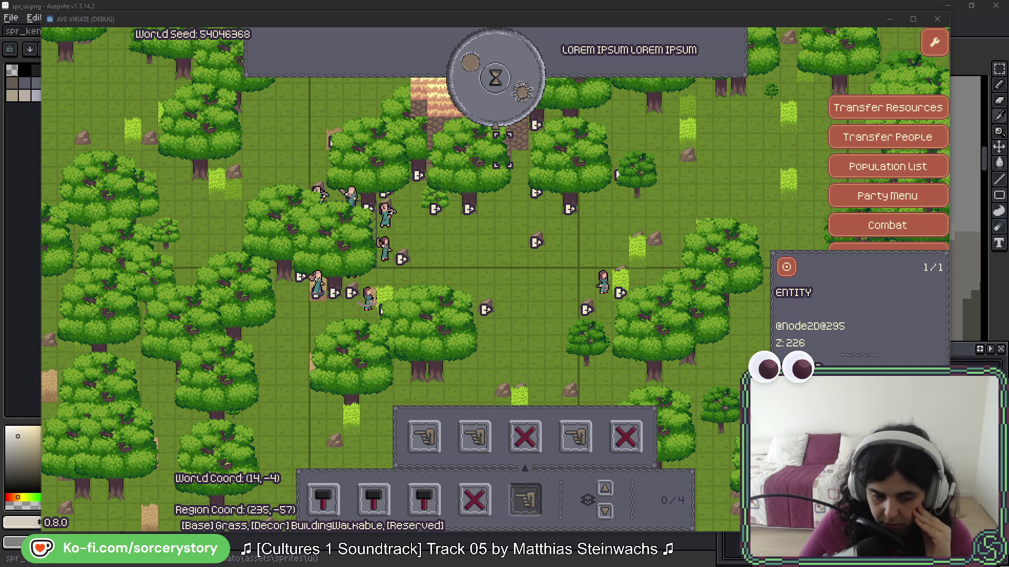
Step: Relaunch Ave Viriate, start a New Game and visit the Player Settlement's build bar
key(alt+Tab)
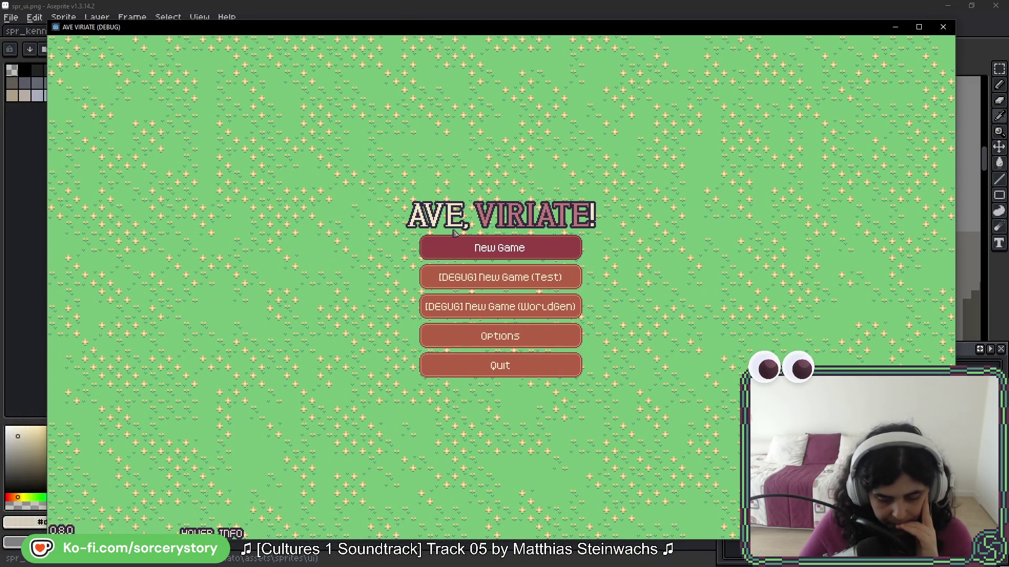
click(496, 243)
click(590, 327)
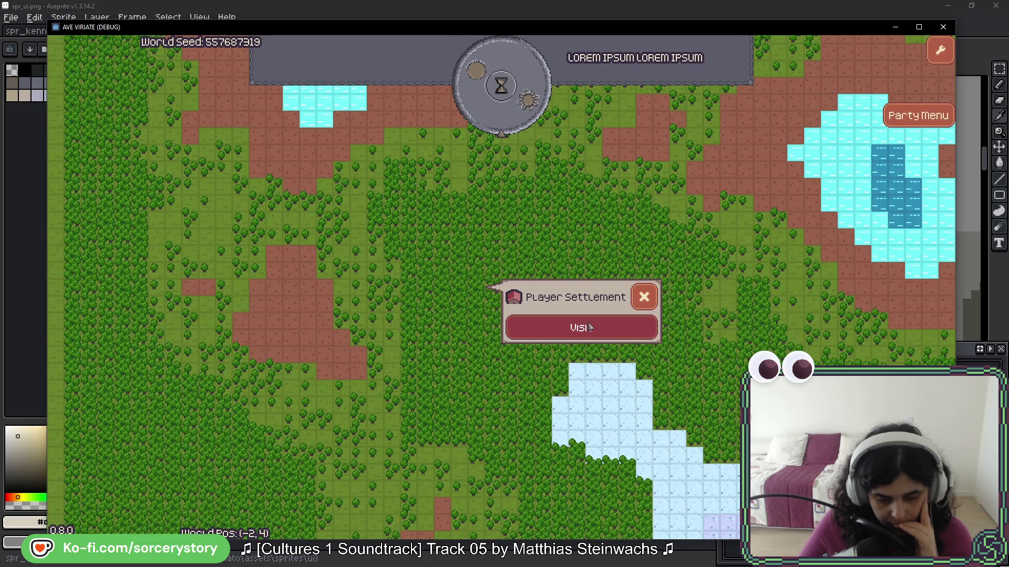
click(590, 327)
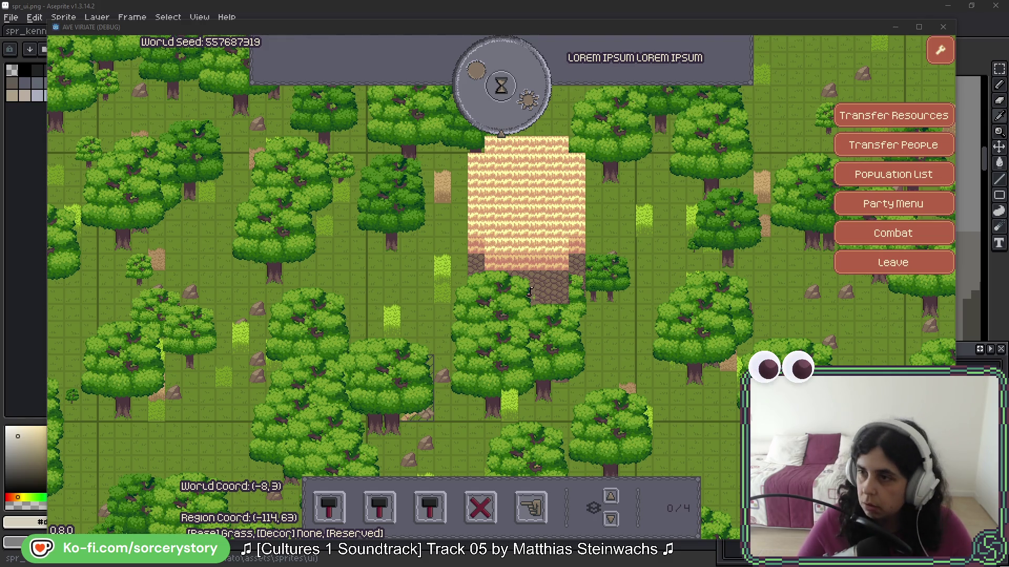
key(alt+Tab)
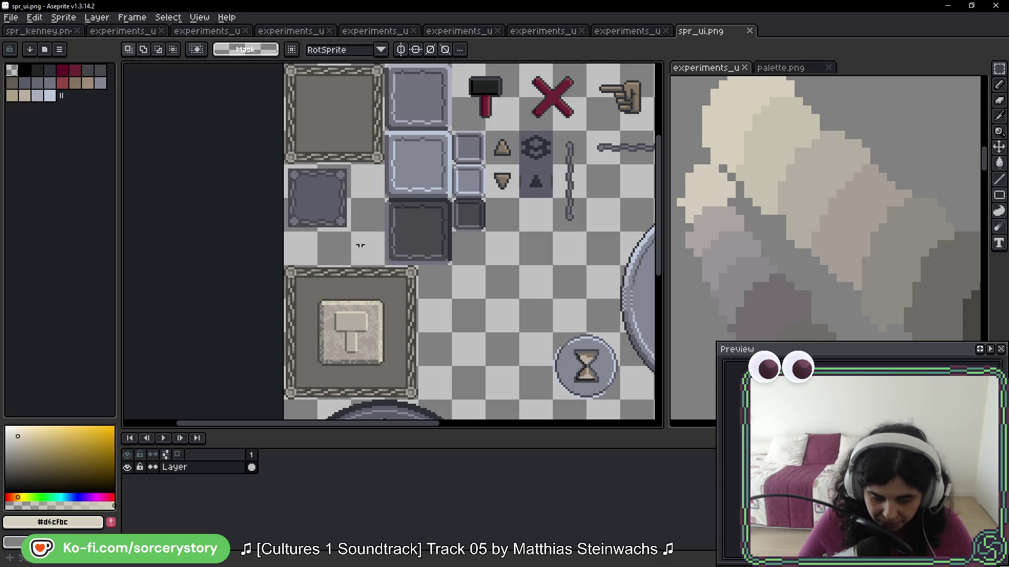
Step: Zoom in on the small dark panel tile, select it, then clear the selection unchanged
scroll(293, 189, up, 3)
scroll(323, 185, up, 1)
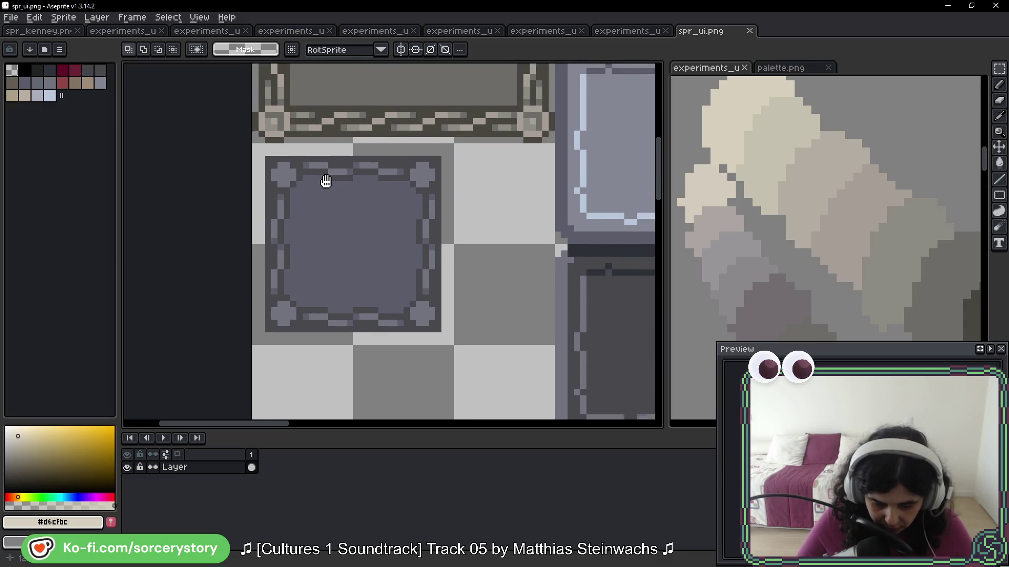
drag(326, 180, 309, 166)
mouse_move(251, 145)
mouse_down()
mouse_move(388, 266)
mouse_move(425, 318)
mouse_up()
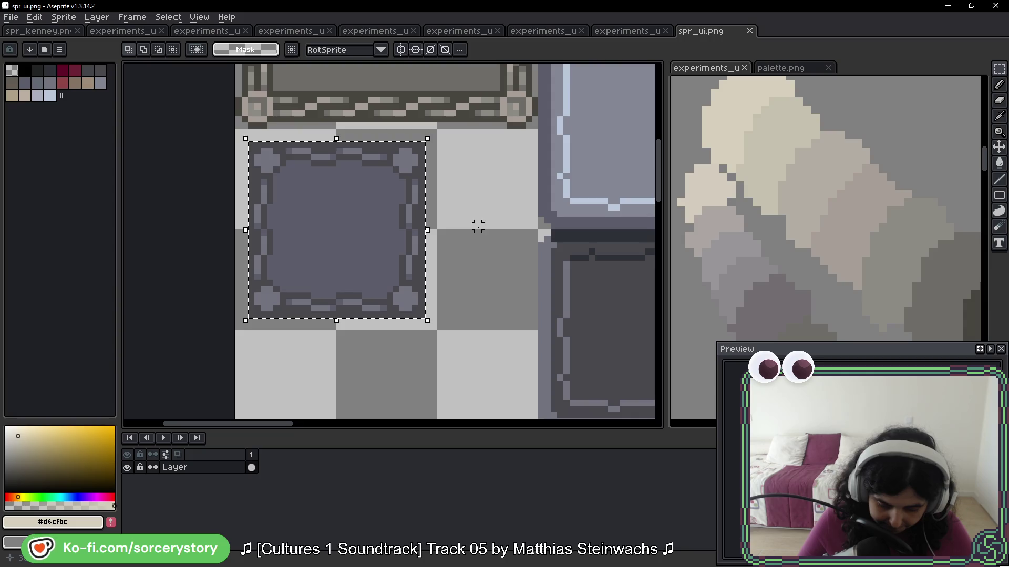
key(ctrl+d)
scroll(477, 226, down, 3)
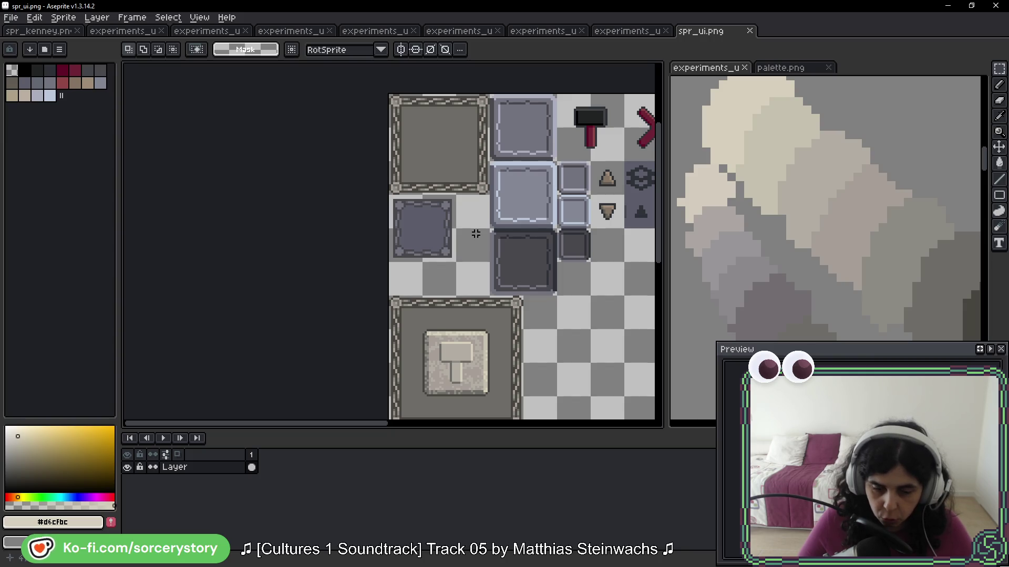
key(i)
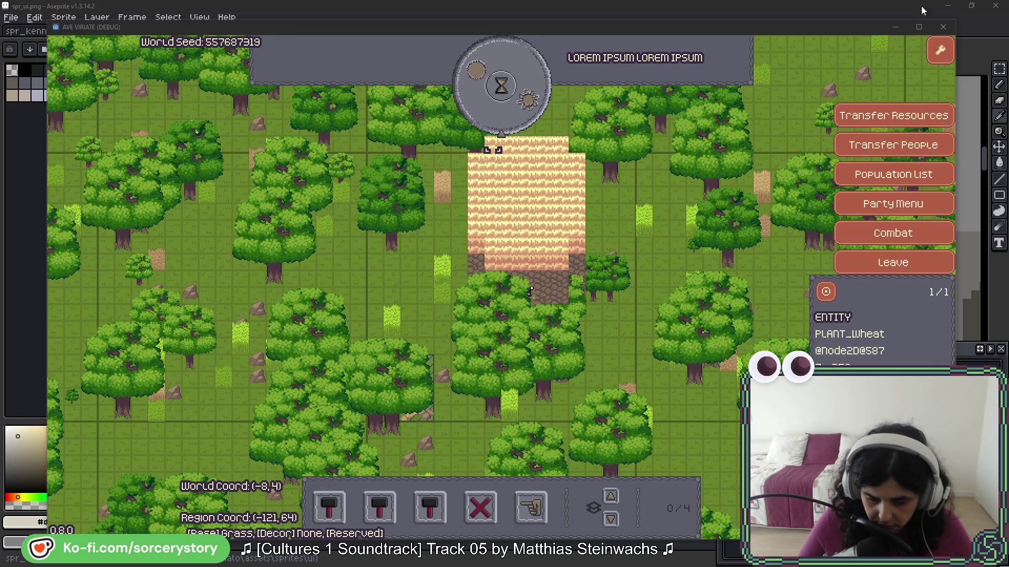
Step: Dismiss the wheat info panel and move the relaunched game window to the top of the screen
click(783, 102)
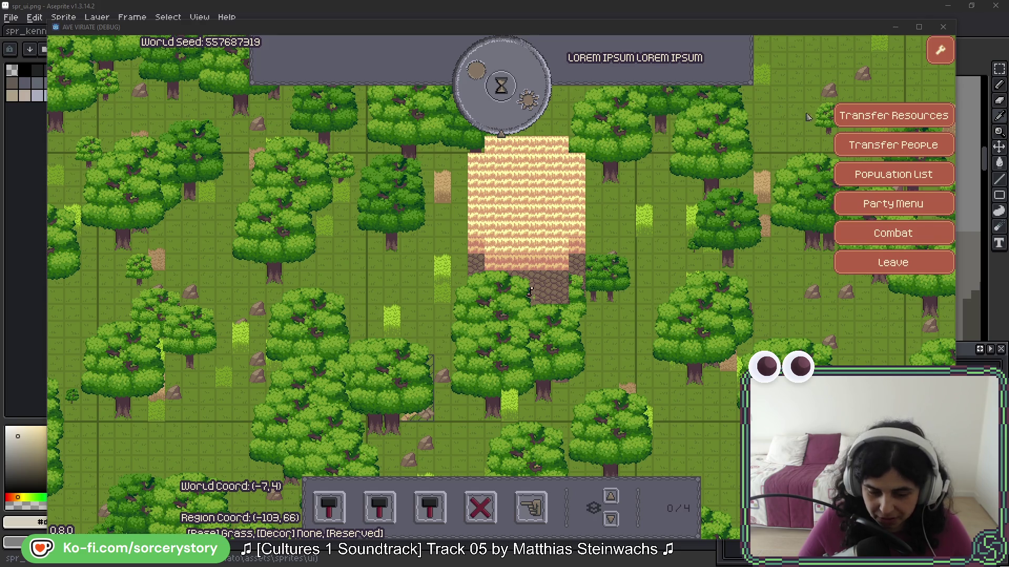
key(alt+Tab)
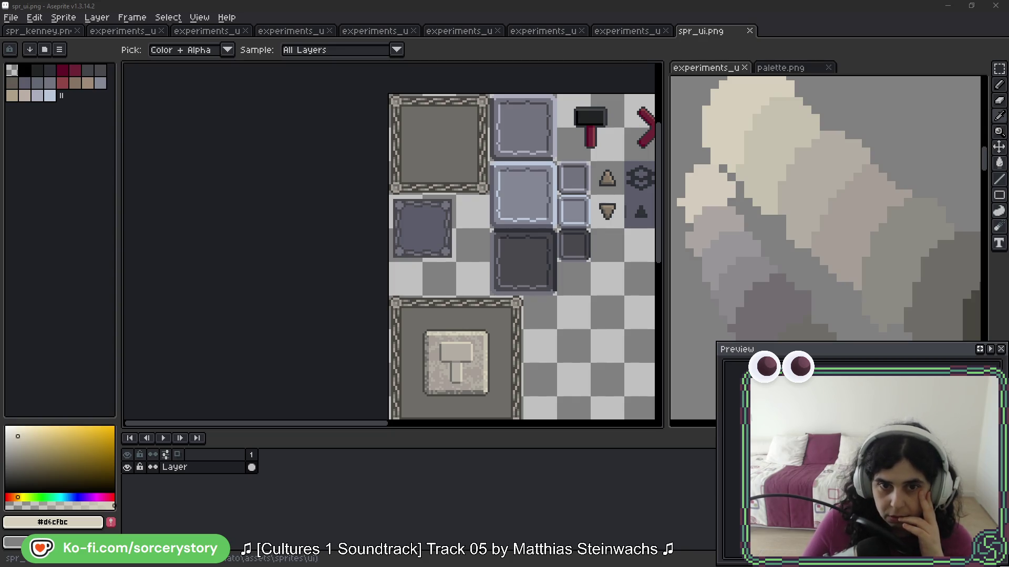
key(alt+Tab)
drag(749, 163, 559, 31)
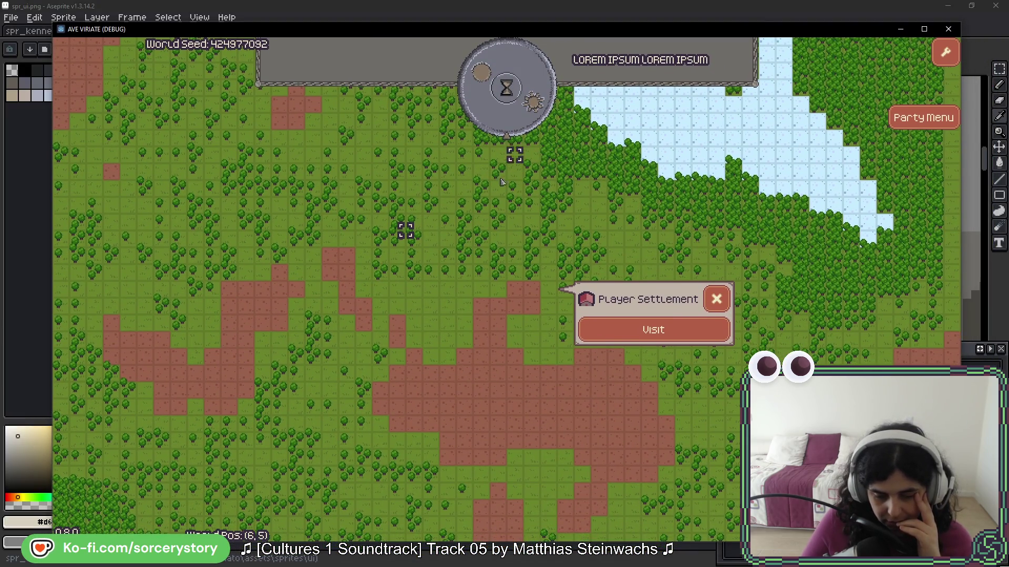
Step: Visit the new settlement, view the house buttons in the build bar, then close the game
click(639, 330)
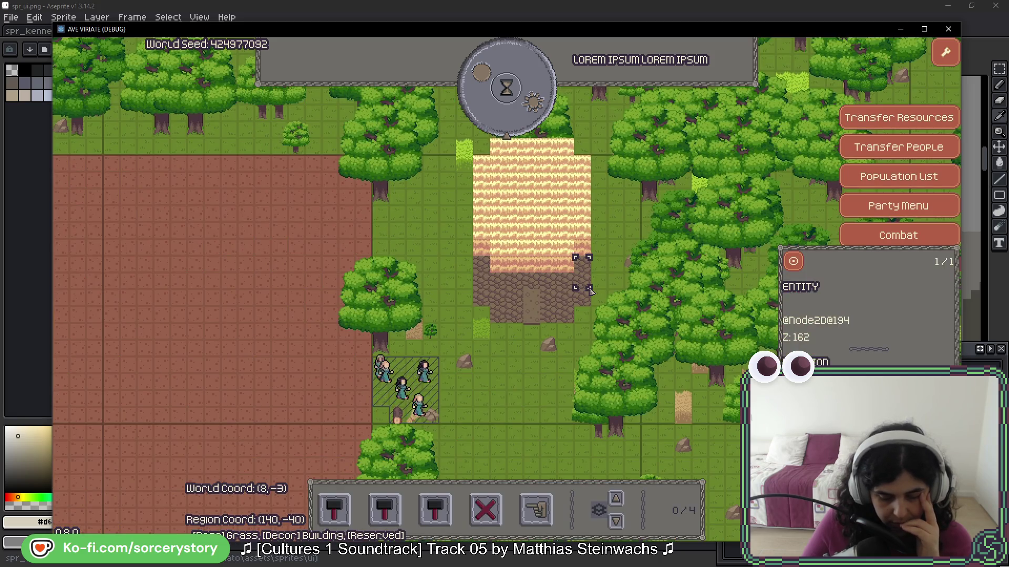
click(335, 517)
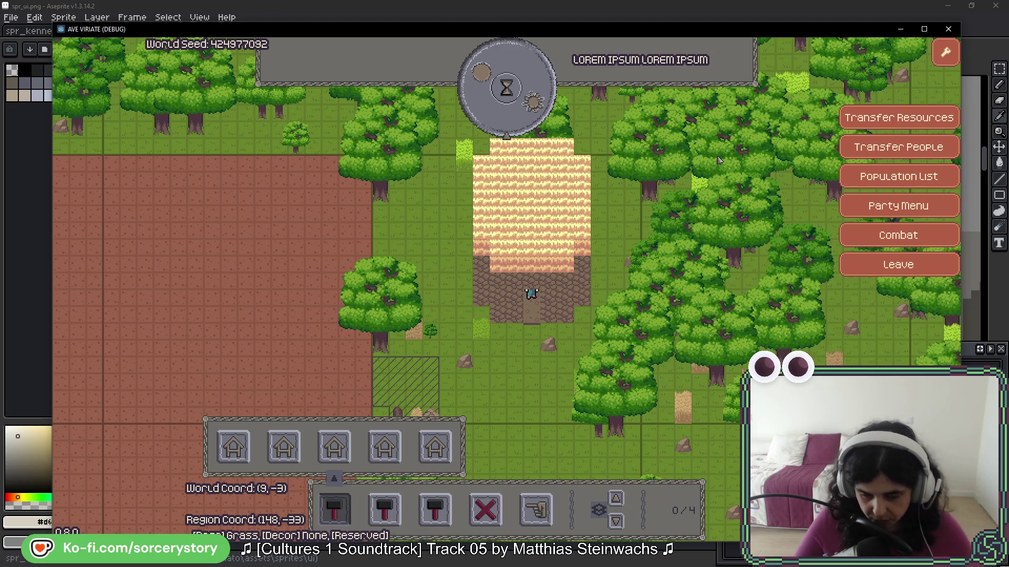
click(949, 30)
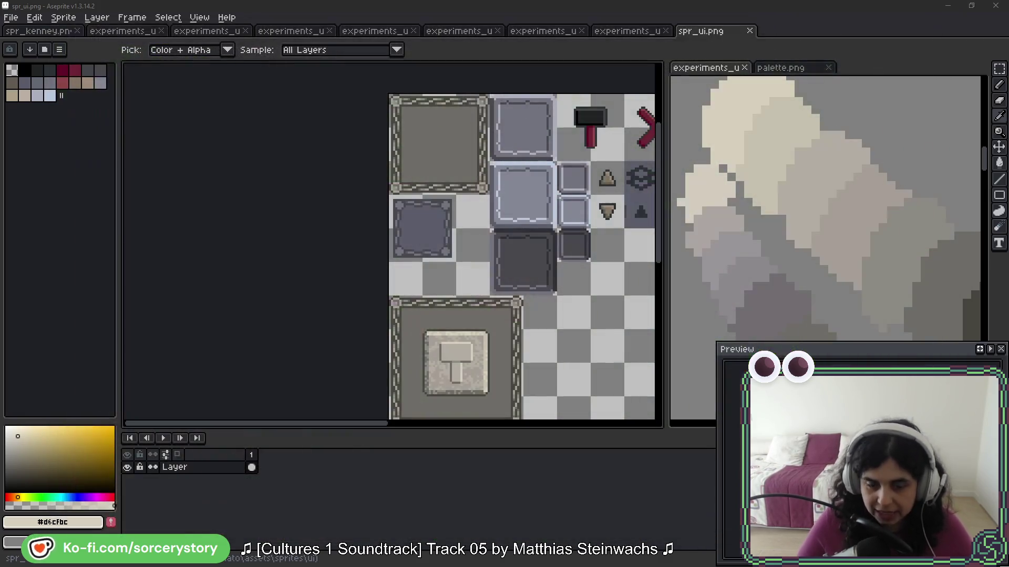
Step: Zoom and pan the spr_ui.png canvas to bring the tiles left of the arrow tiles into view
scroll(520, 210, up, 2)
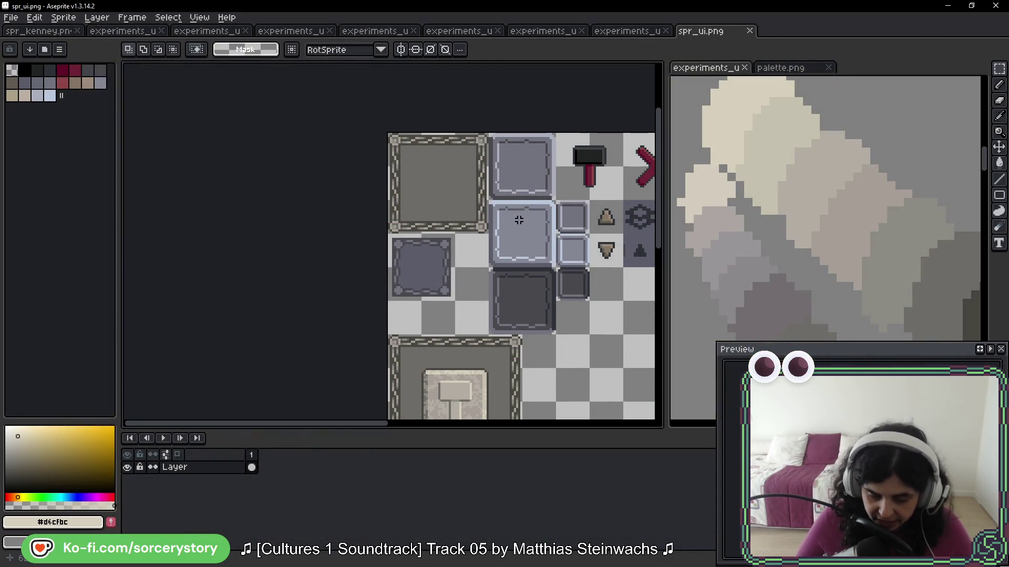
scroll(436, 263, up, 3)
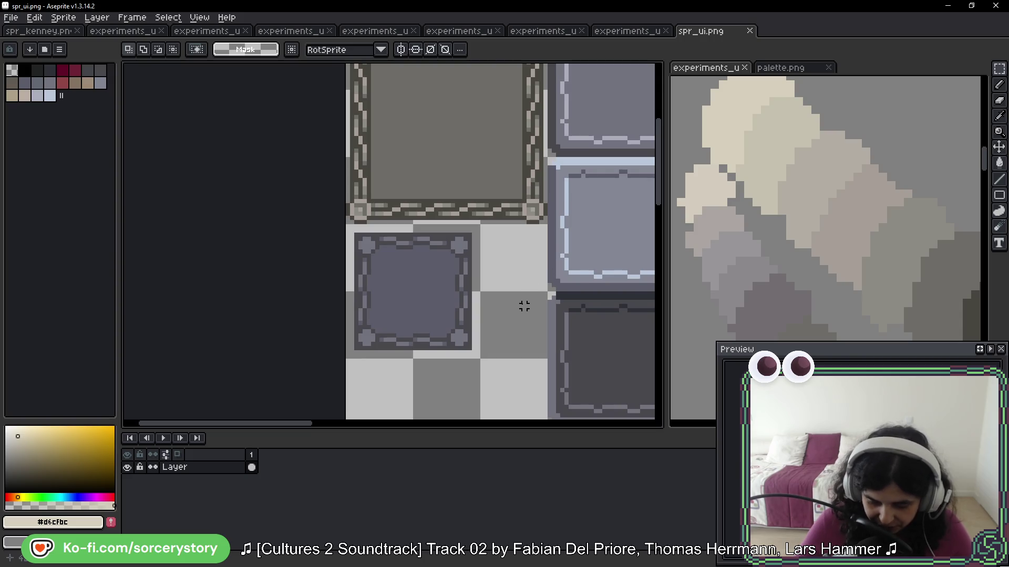
drag(524, 305, 406, 169)
scroll(405, 169, down, 2)
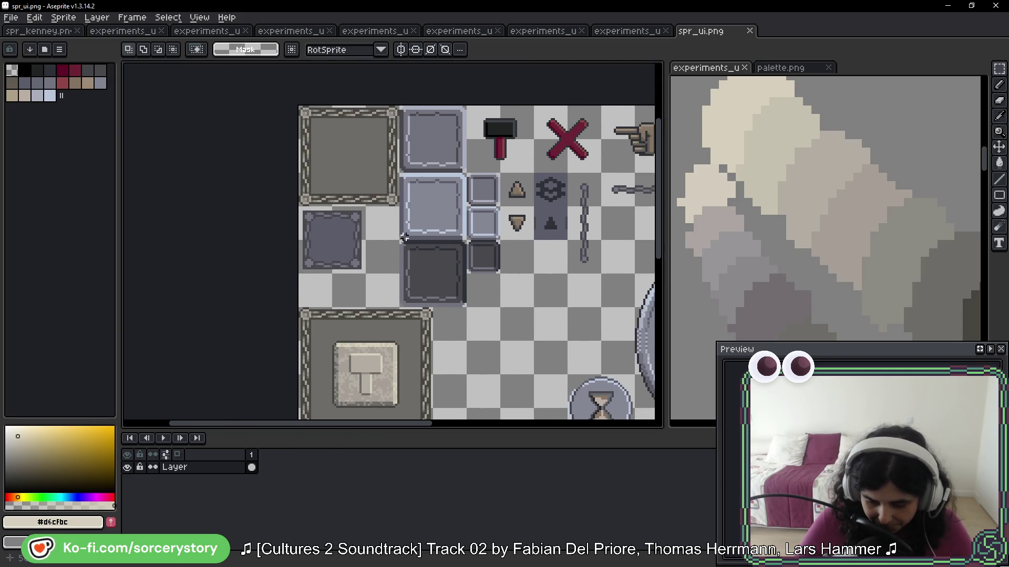
scroll(563, 223, up, 2)
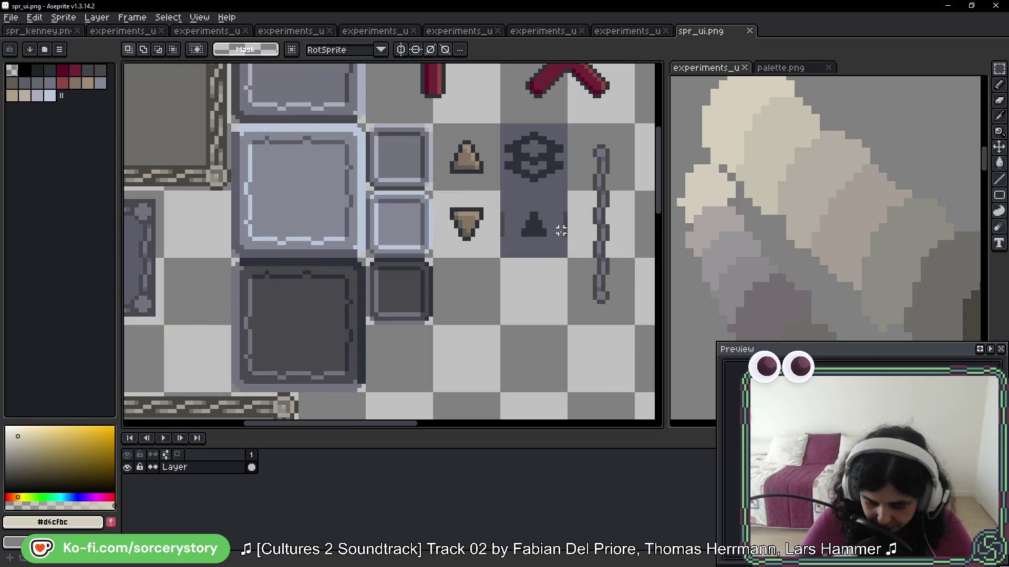
mouse_move(347, 252)
mouse_down()
mouse_move(534, 262)
mouse_move(339, 251)
mouse_up()
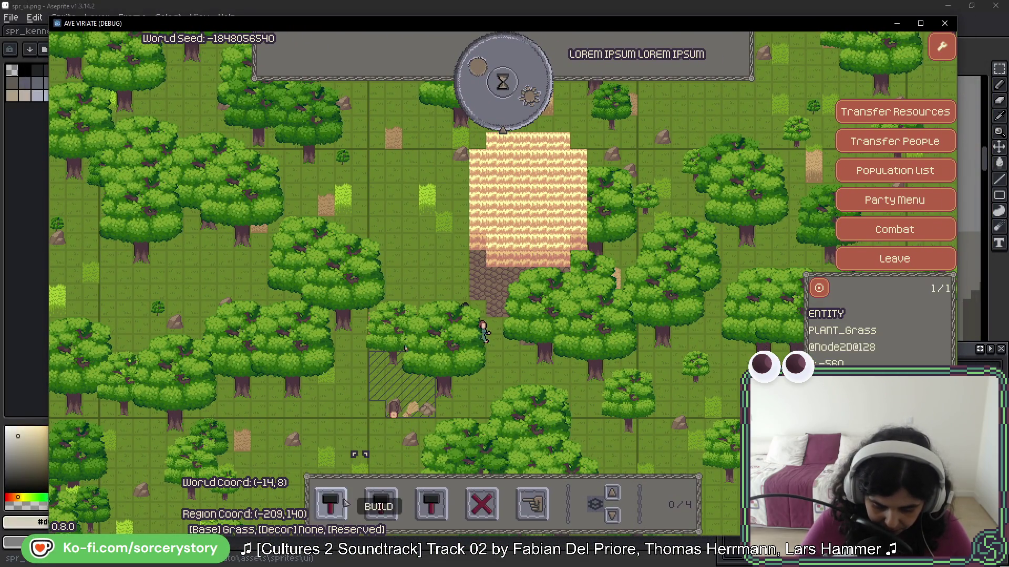
Step: Open the build panel showing five house options, then return to Aseprite's File menu
click(343, 501)
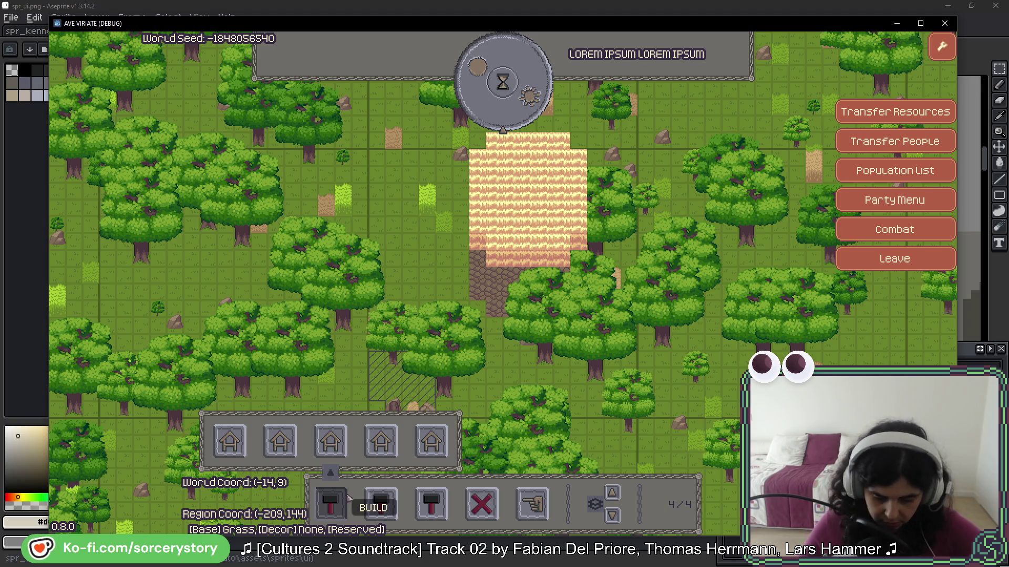
key(alt+F4)
click(20, 19)
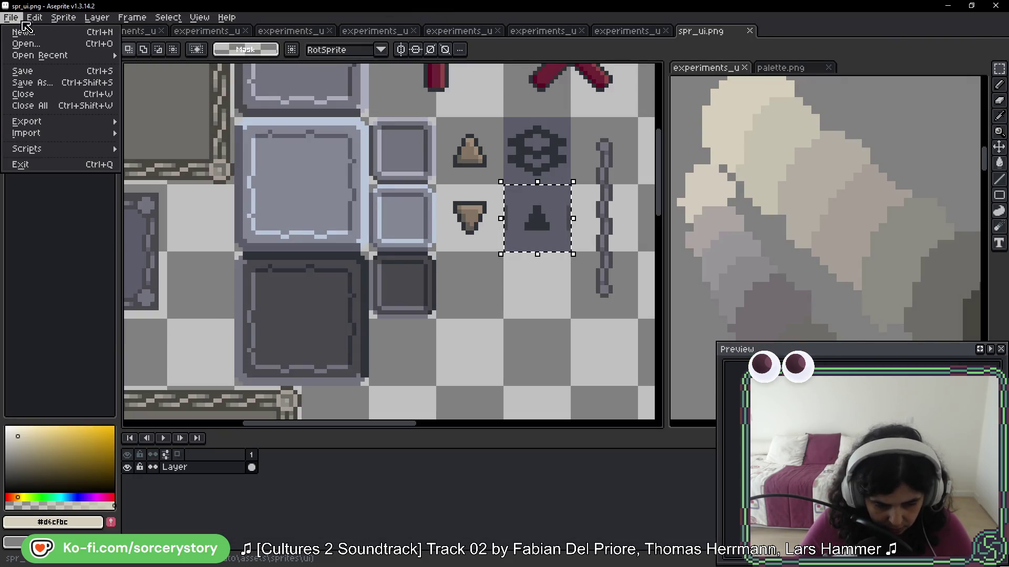
Step: Create a new sprite and paste the game screenshot into it
click(24, 32)
click(481, 405)
key(ctrl+v)
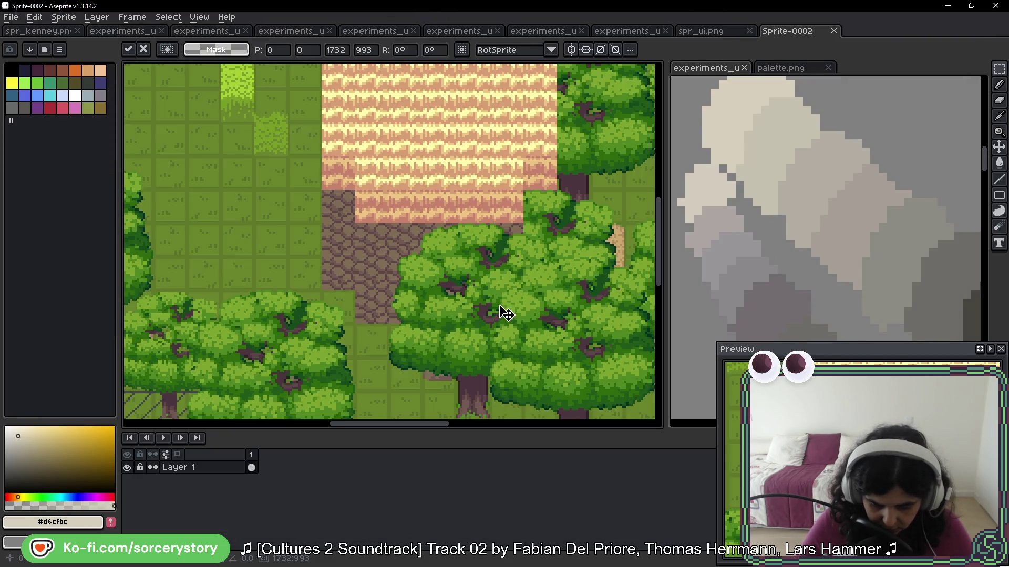
scroll(506, 313, down, 5)
scroll(462, 254, up, 8)
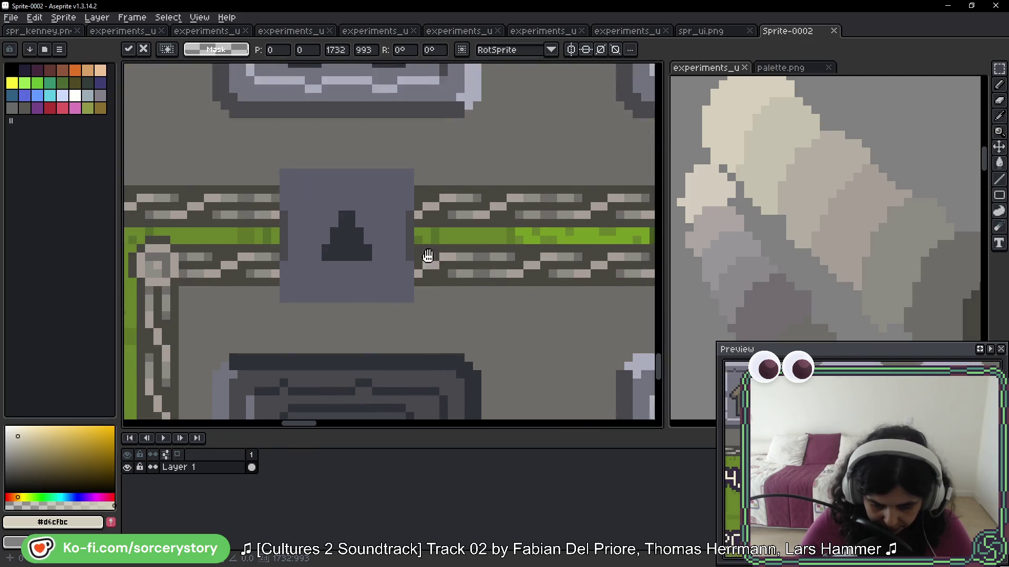
key(Return)
Step: Marquee-measure the pixel strip beside the arrow tile, then view the build bar's hammer buttons row
scroll(425, 261, up, 3)
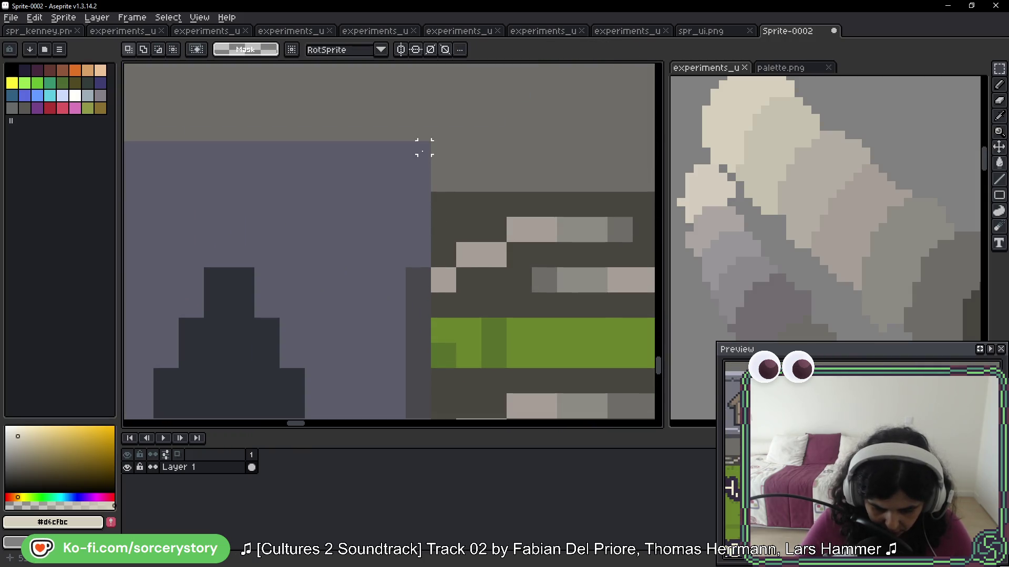
click(418, 255)
drag(412, 197, 412, 200)
scroll(460, 357, down, 2)
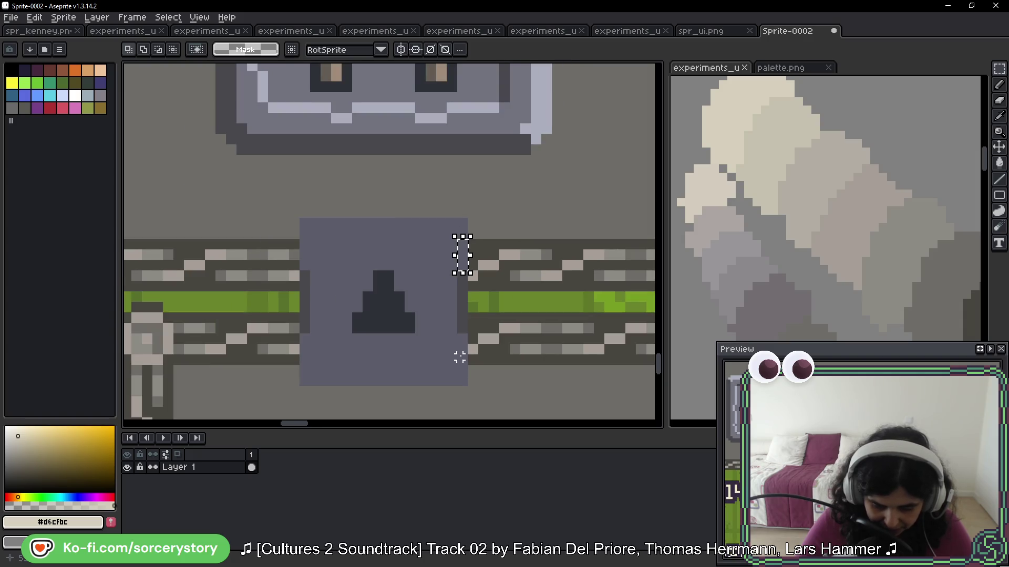
scroll(475, 376, down, 2)
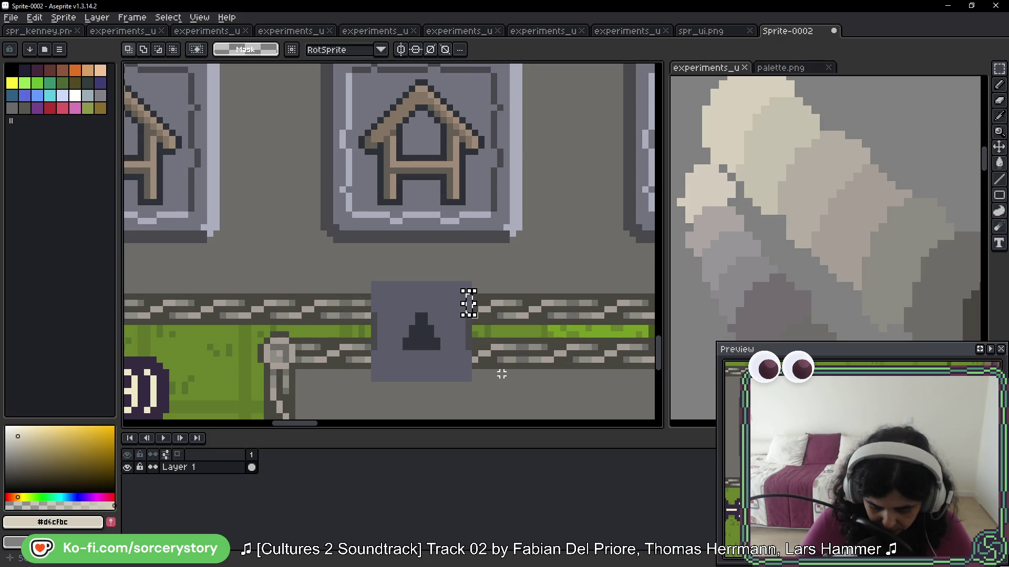
scroll(502, 374, down, 3)
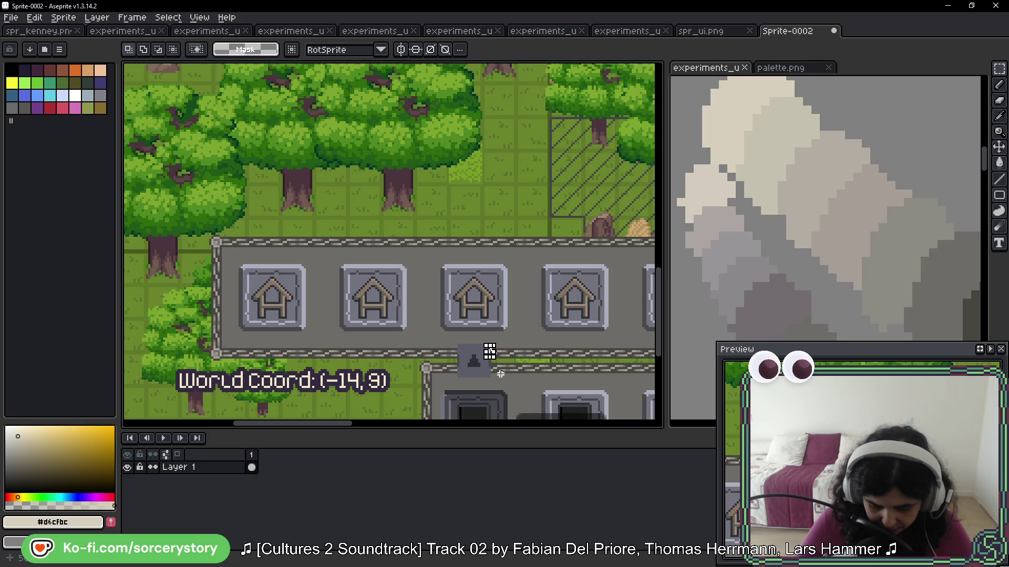
drag(500, 386, 443, 212)
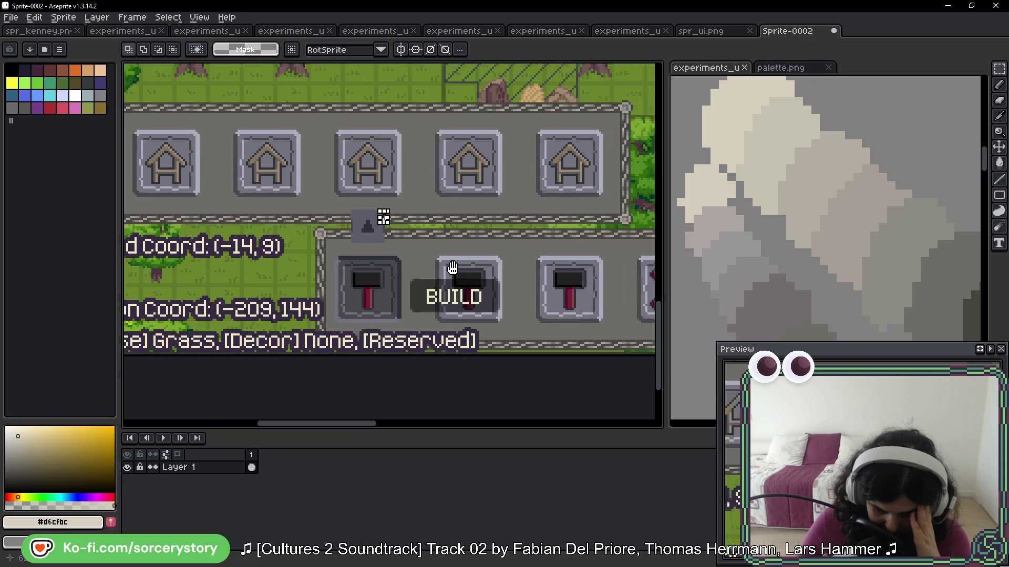
scroll(378, 216, right, 5)
scroll(378, 216, down, 2)
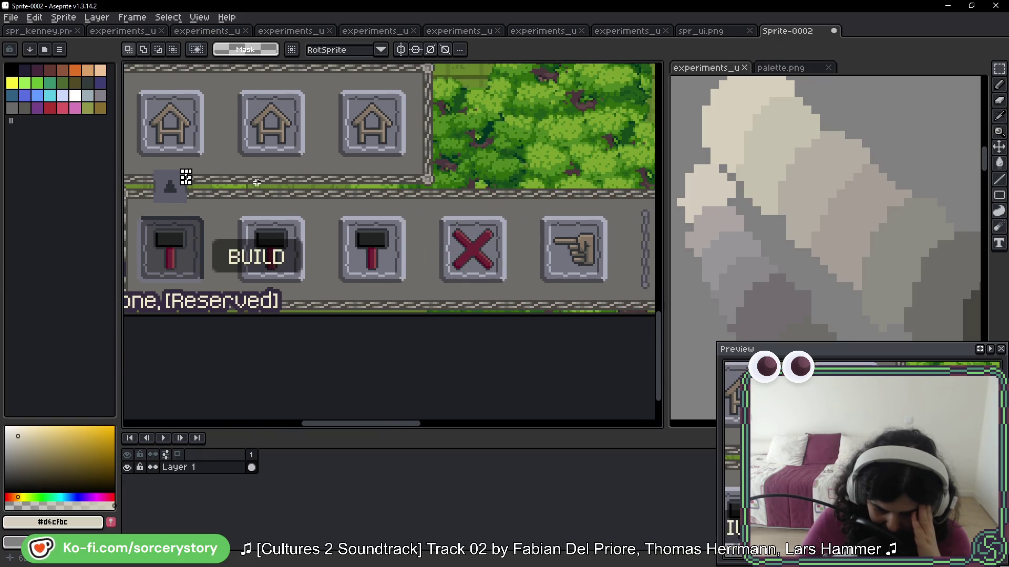
mouse_move(240, 187)
mouse_down()
mouse_move(263, 231)
mouse_move(374, 243)
mouse_up()
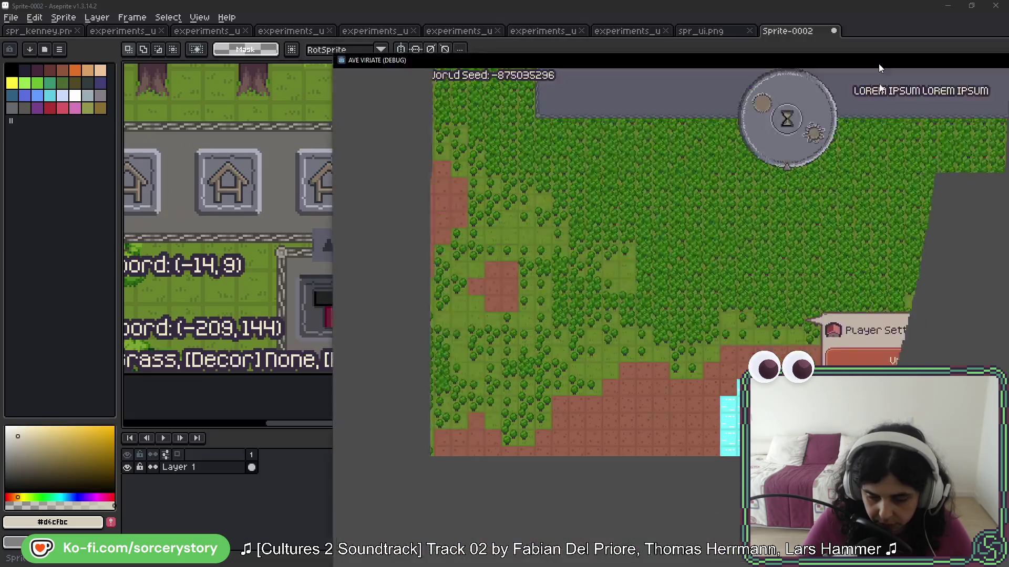
Step: Move the game window aside and show the Sprite-0002 screenshot in the right-hand editor view
mouse_move(879, 64)
mouse_down()
mouse_move(679, 23)
mouse_move(603, 21)
mouse_move(603, 33)
mouse_up()
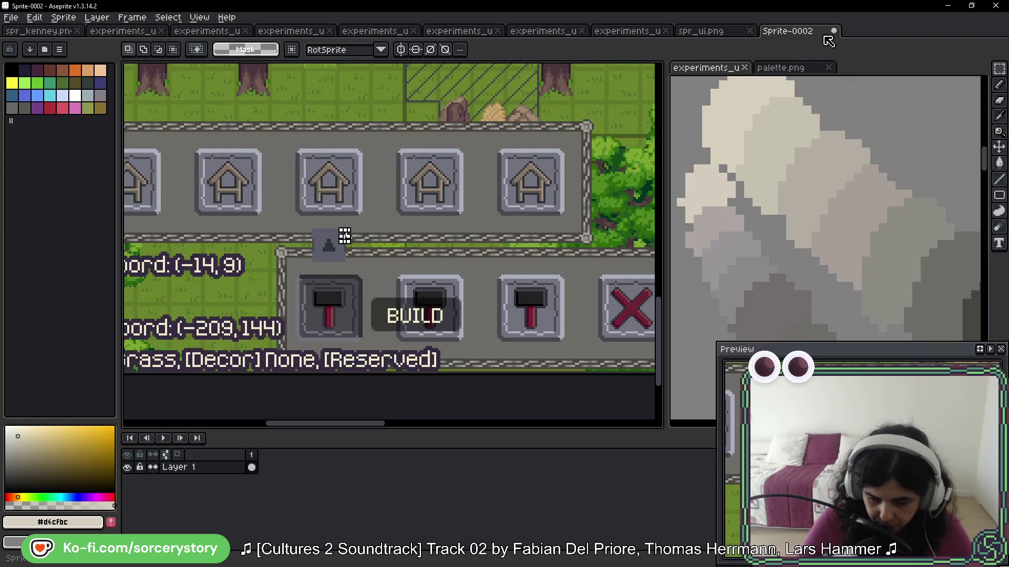
drag(807, 40, 867, 69)
click(703, 71)
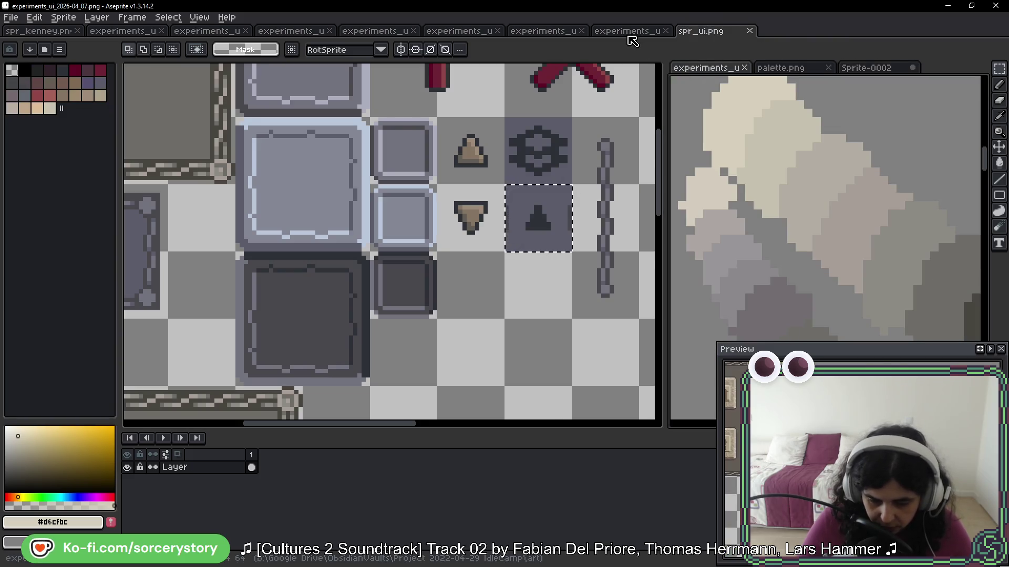
click(628, 32)
scroll(470, 174, down, 3)
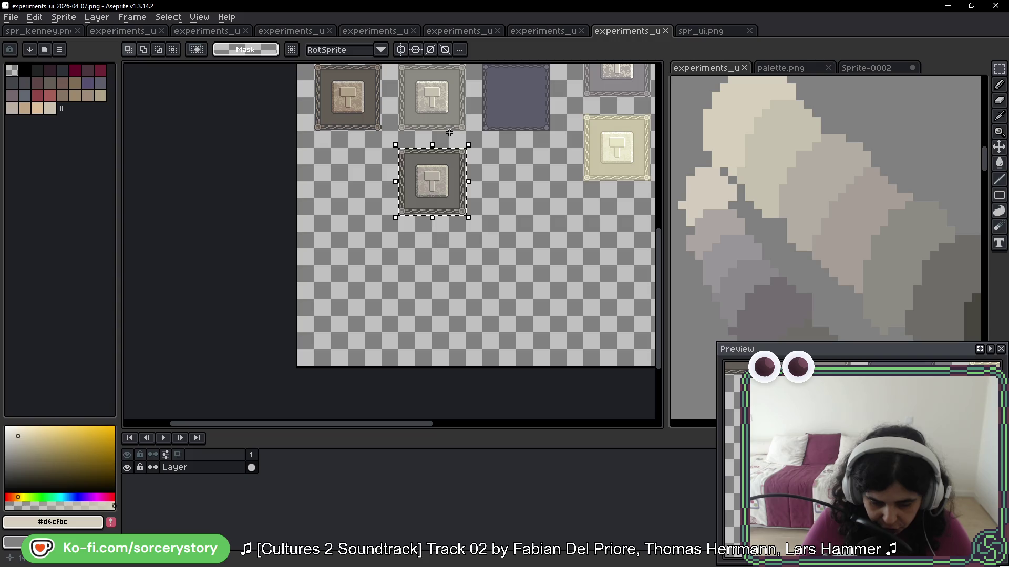
click(536, 32)
key(ctrl+Tab)
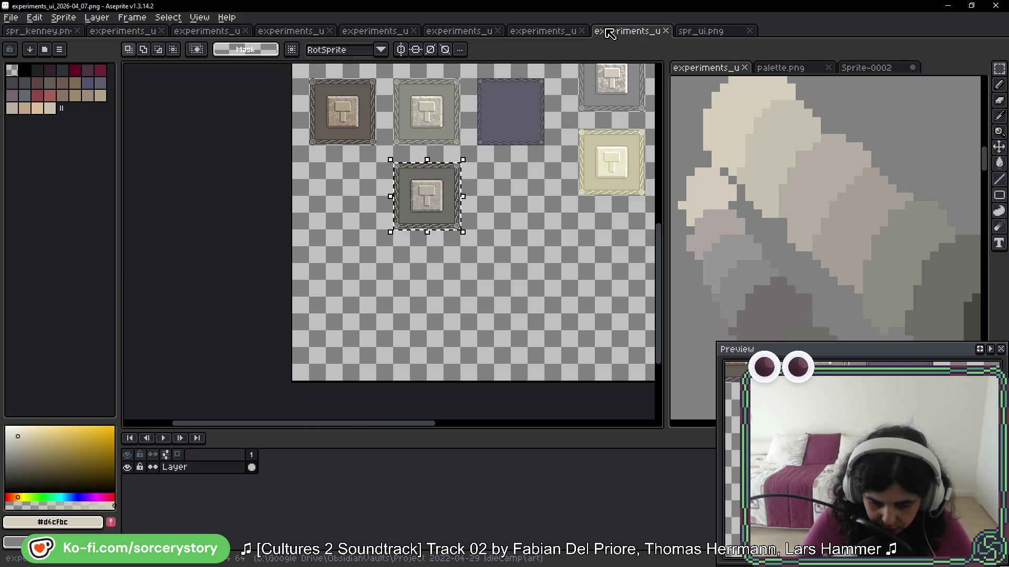
click(486, 33)
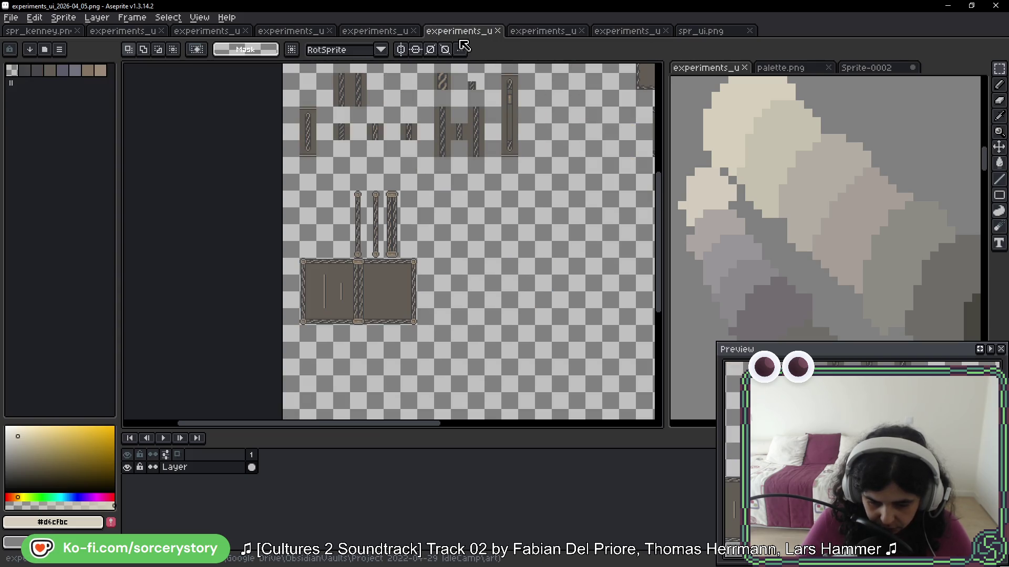
click(702, 31)
drag(351, 158, 487, 257)
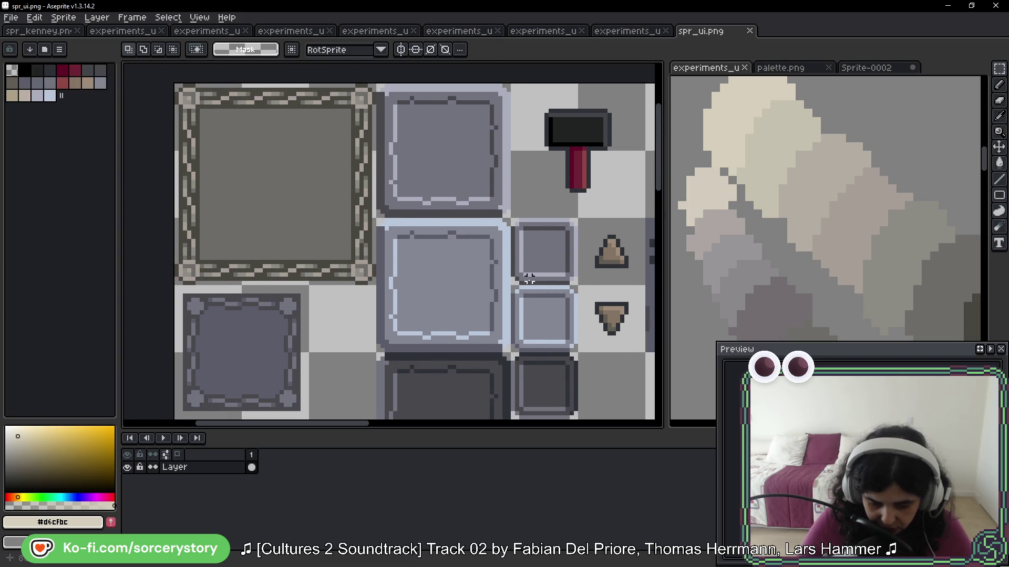
Step: Undo five edits to the top-left frame's patterned border, including its top-right corner piece
scroll(529, 279, down, 2)
scroll(418, 206, down, 1)
scroll(419, 206, down, 1)
key(ctrl+z)
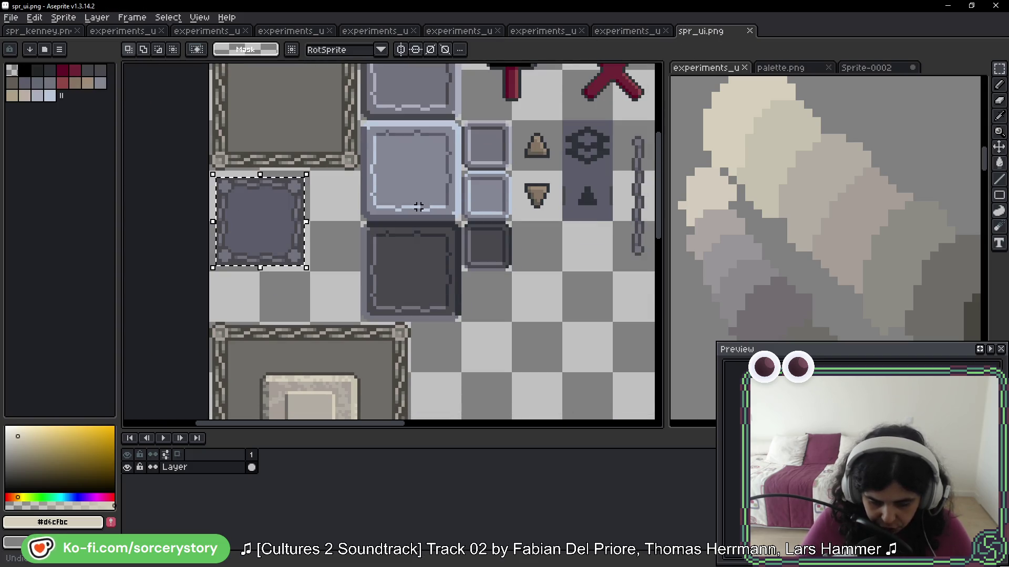
key(ctrl+z)
key(ctrl+z)
key(ctrl+z)
key(ctrl+z)
key(ctrl+z)
drag(405, 174, 382, 252)
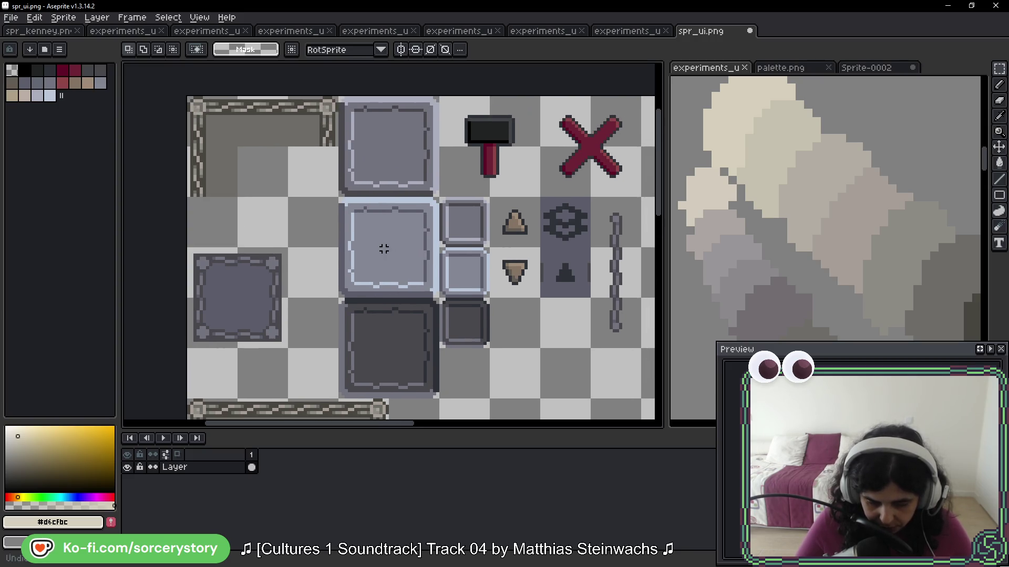
key(ctrl+z)
key(ctrl+z)
key(ctrl+z)
key(ctrl+z)
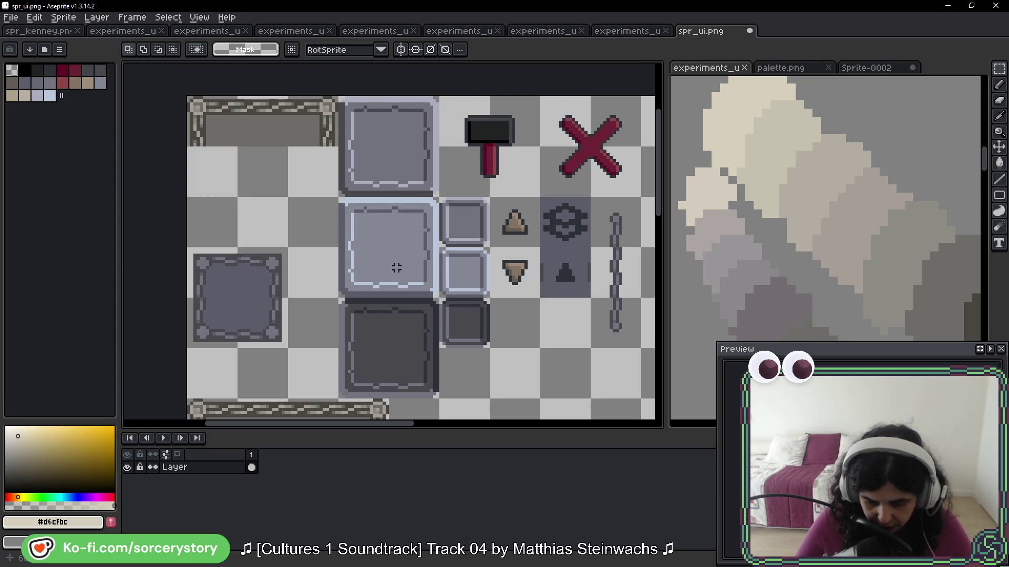
key(ctrl+z)
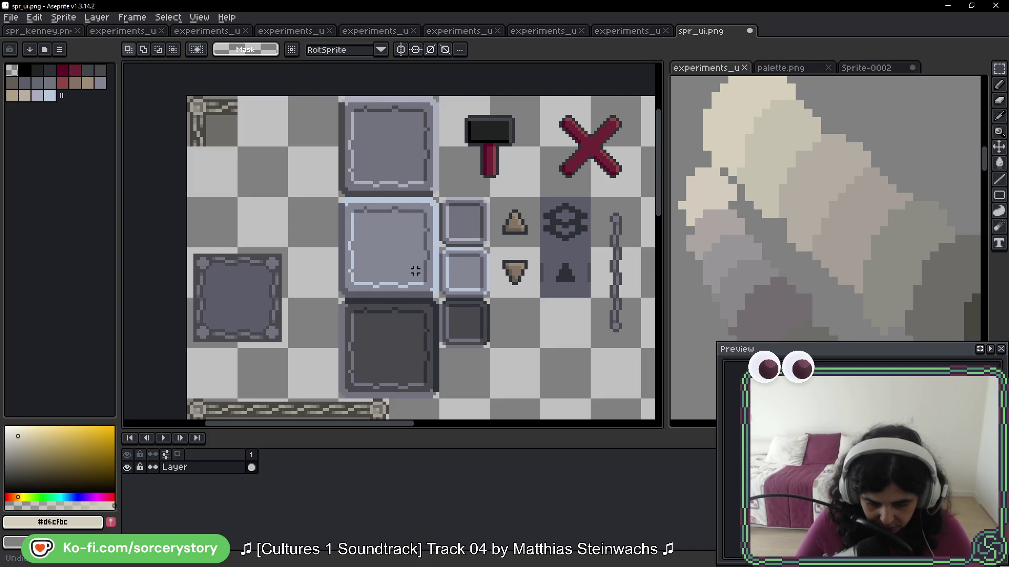
Step: Undo the remaining border edits, deselect, and zoom out to the hourglass and round buttons
key(ctrl+z)
key(ctrl+z)
mouse_move(415, 270)
mouse_down()
mouse_move(423, 92)
mouse_move(423, 244)
mouse_move(409, 318)
mouse_up()
key(ctrl+z)
click(409, 318)
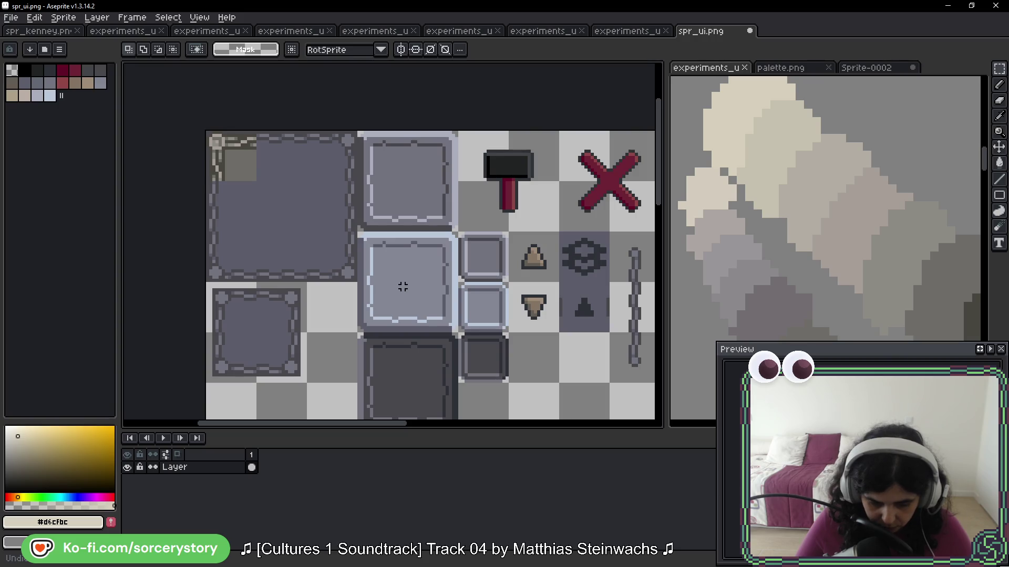
key(ctrl+z)
scroll(387, 263, down, 5)
scroll(360, 245, up, 2)
scroll(360, 245, down, 2)
drag(380, 288, 299, 208)
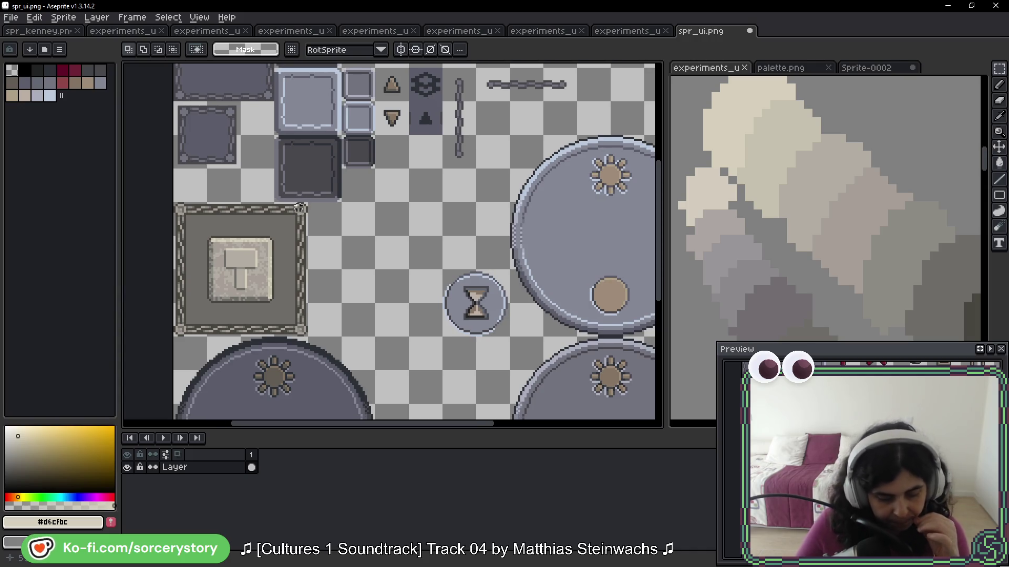
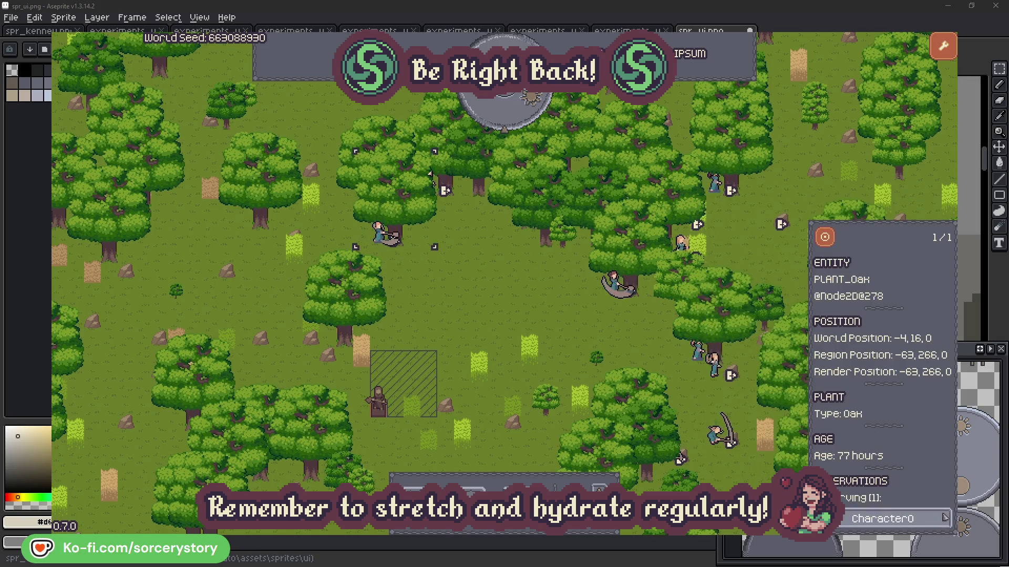
Step: Review Character0's details, close the inspector, and pass one in-game hour
click(943, 518)
right_click(527, 314)
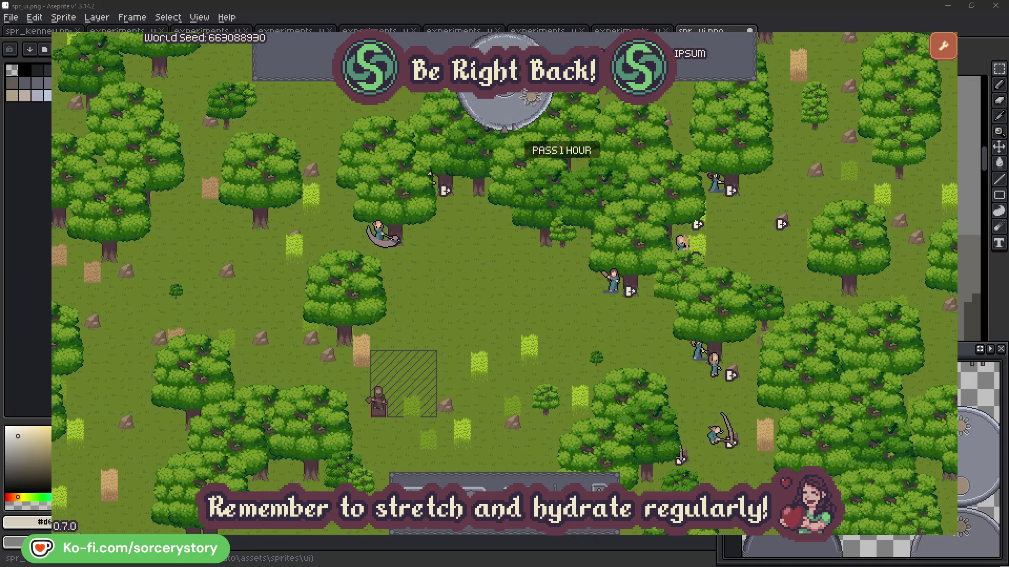
click(512, 118)
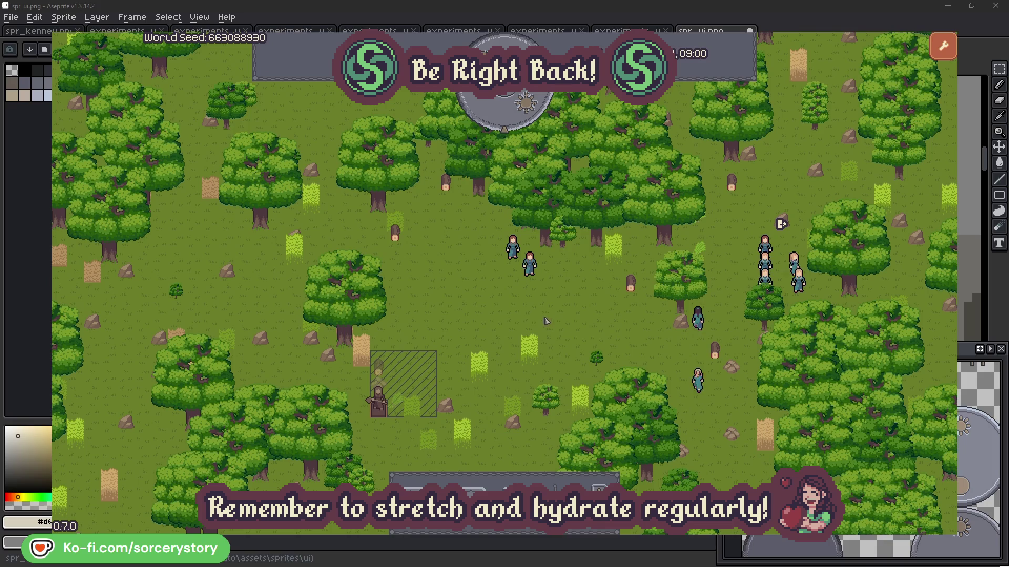
Step: Trace the wood pile to Character9, its Herb pile origin and wood pile target
click(378, 368)
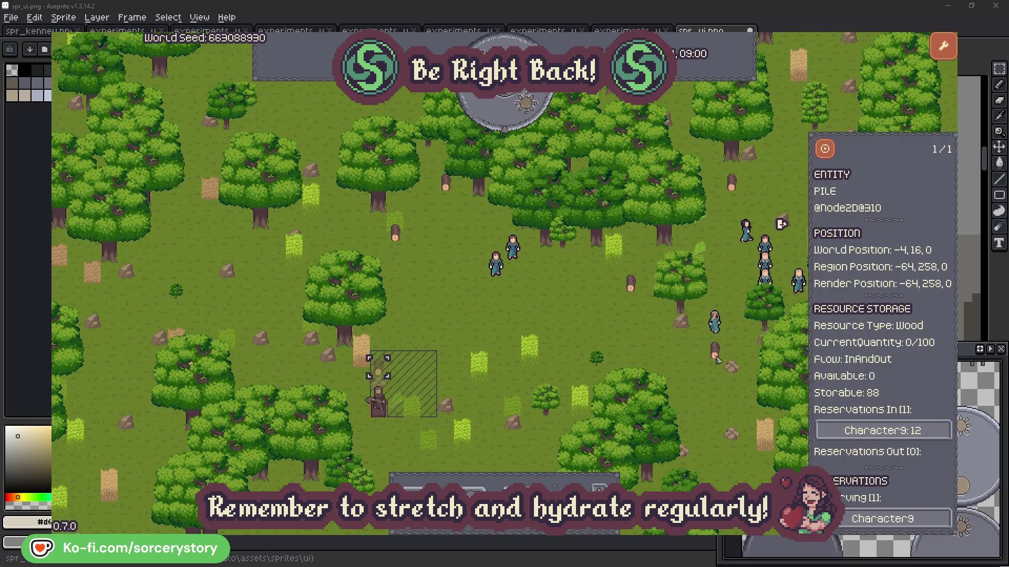
click(928, 434)
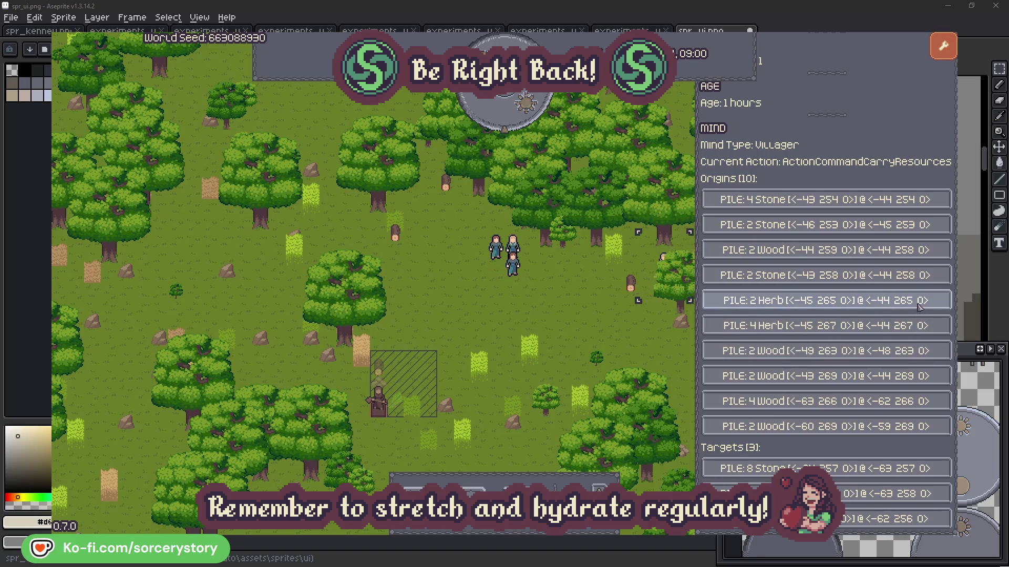
click(920, 307)
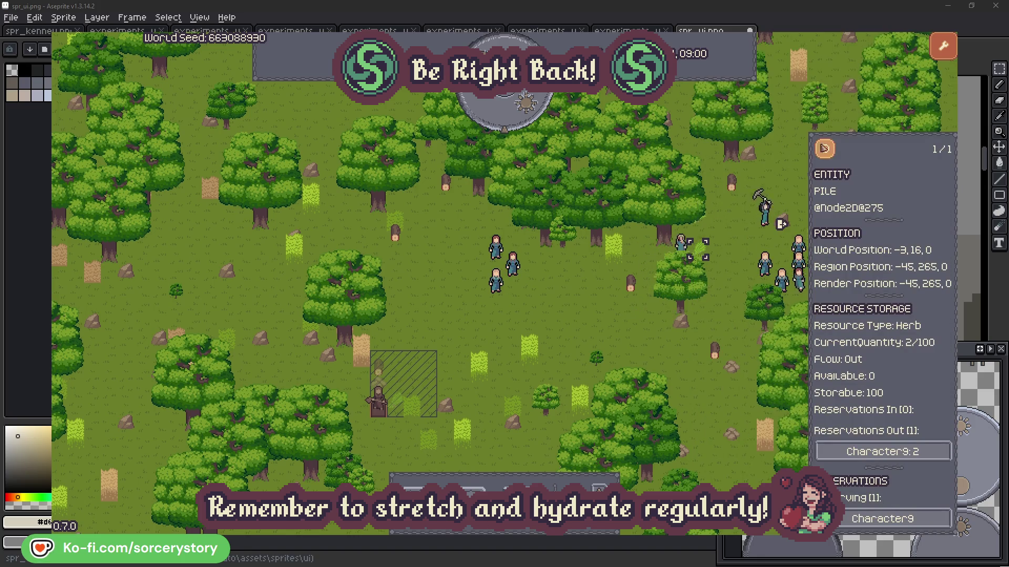
click(824, 149)
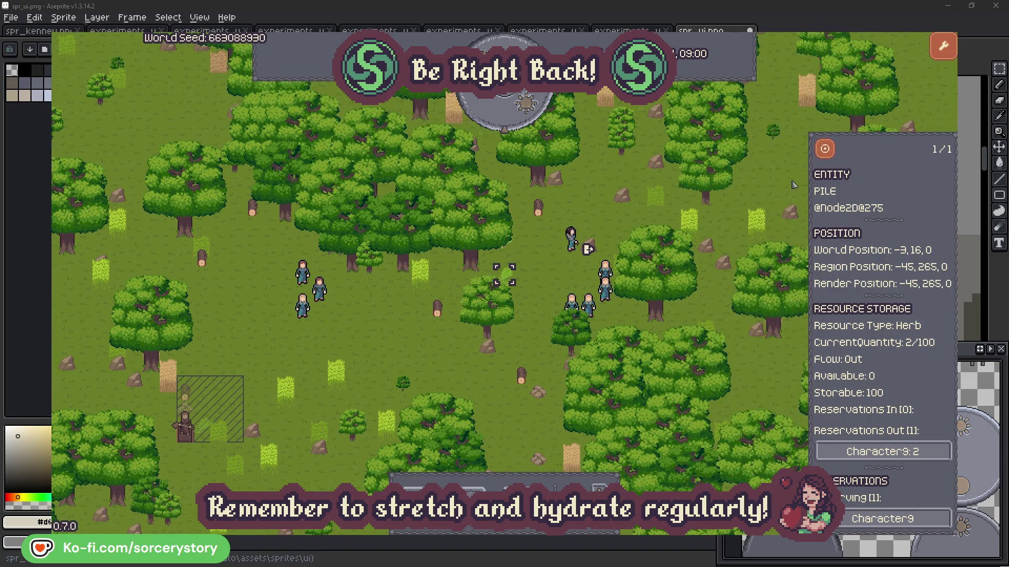
click(918, 453)
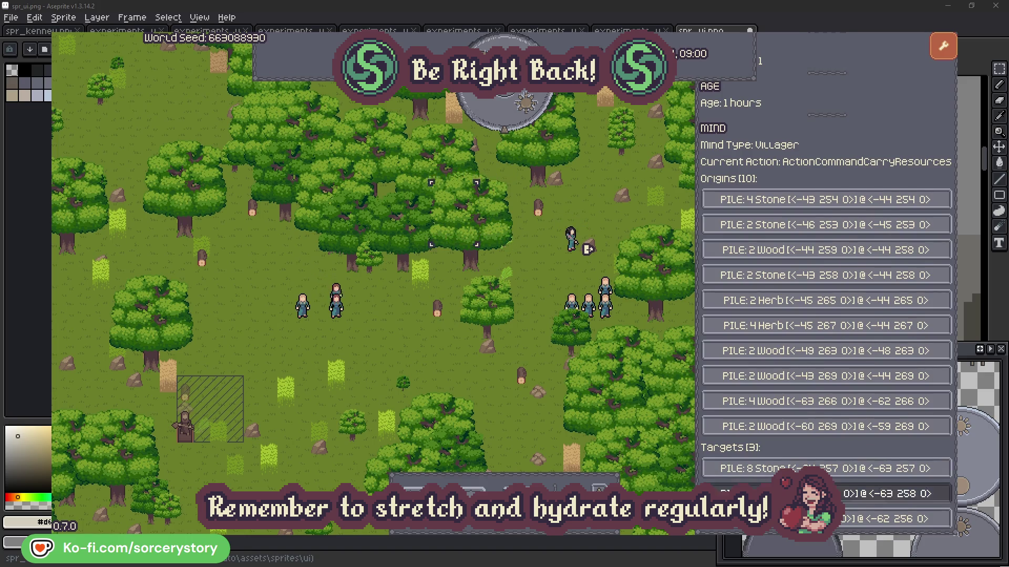
click(820, 494)
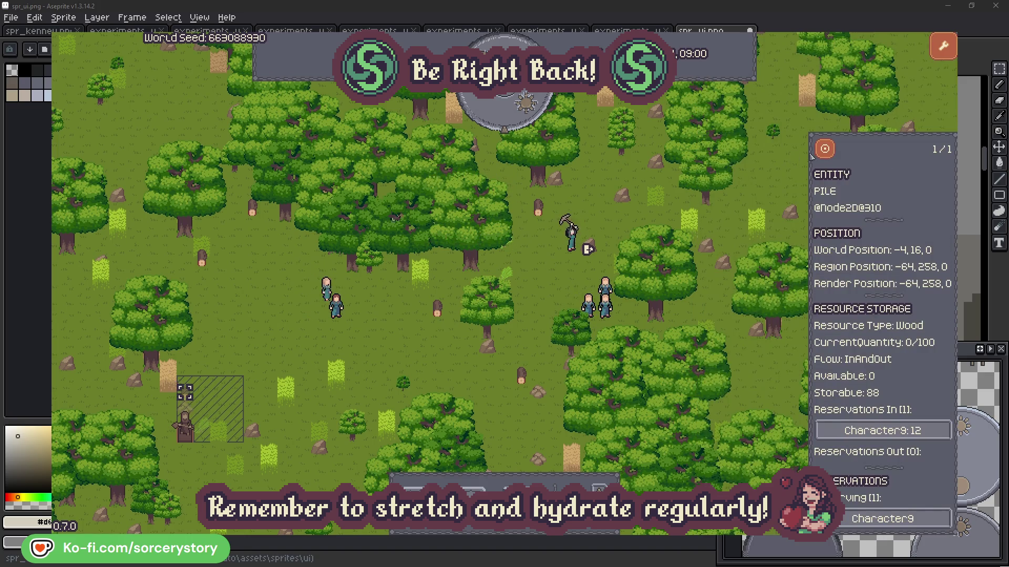
click(825, 150)
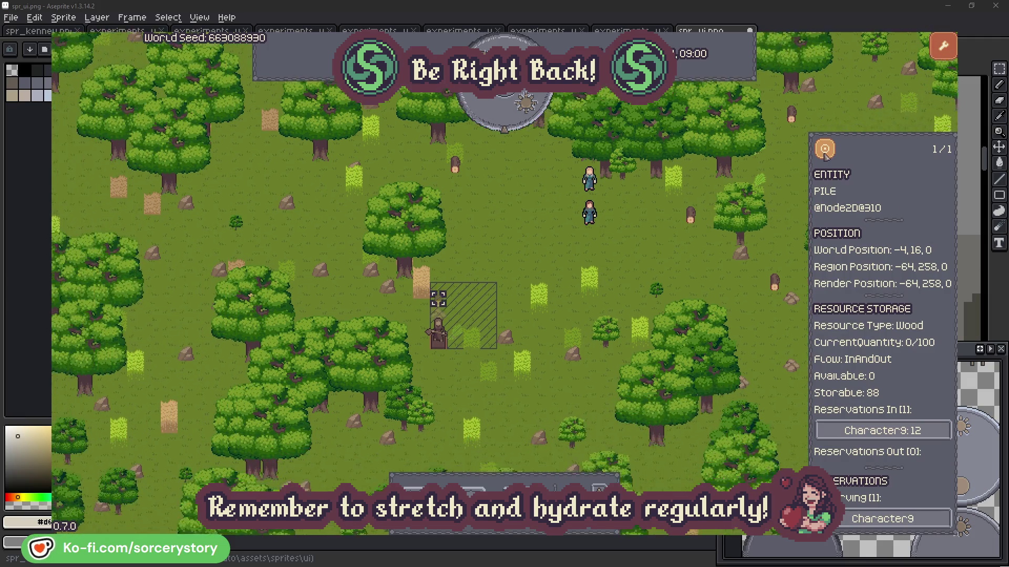
click(742, 226)
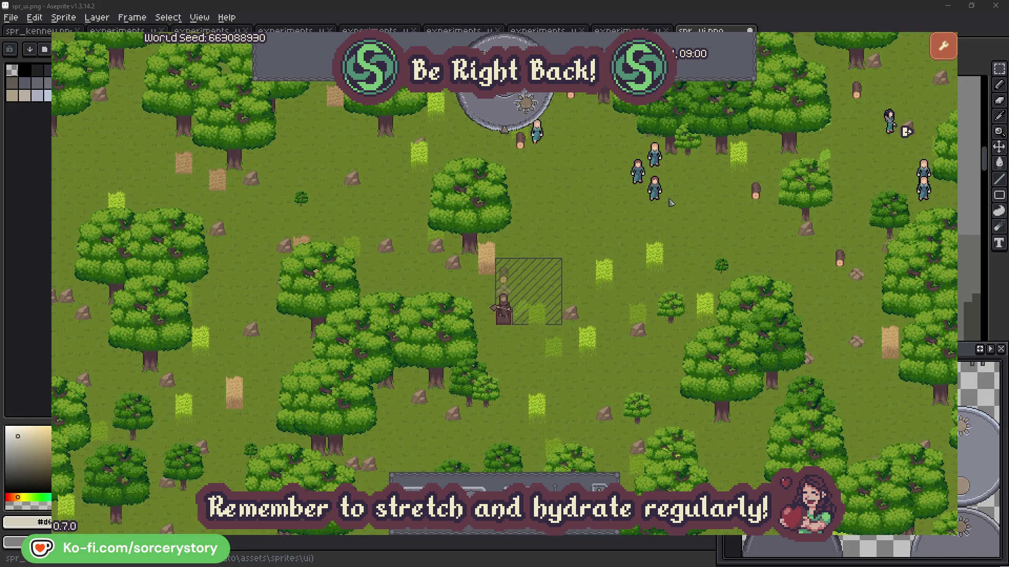
Step: Inspect Character2 and the oak it chops, then Character0 and its target oak
click(671, 203)
click(779, 246)
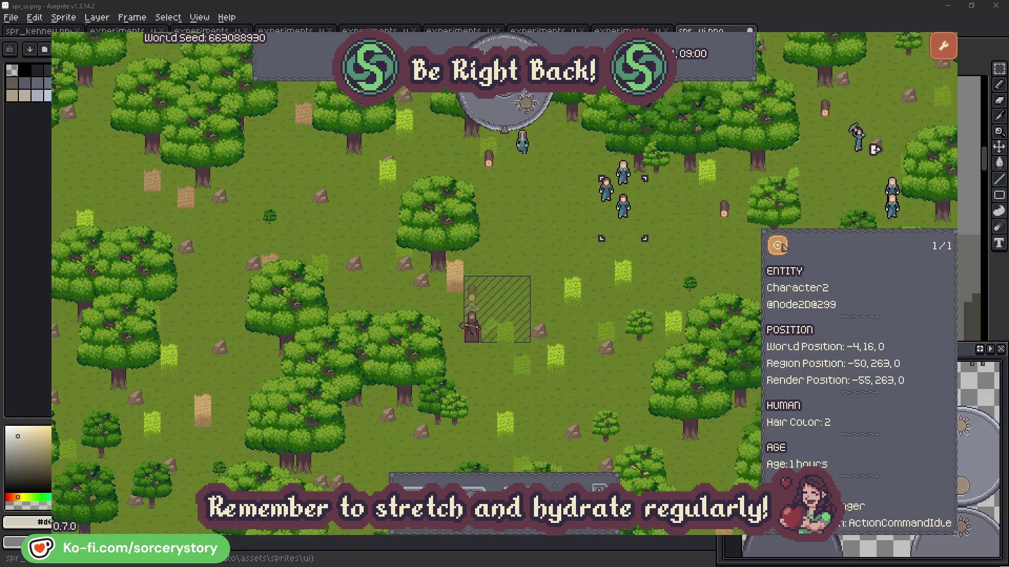
click(576, 305)
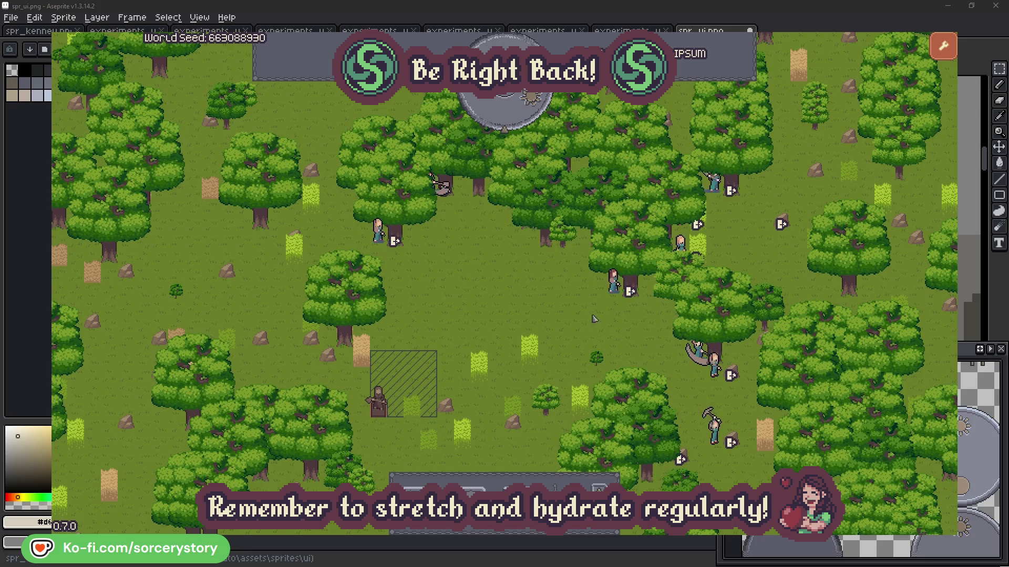
click(614, 283)
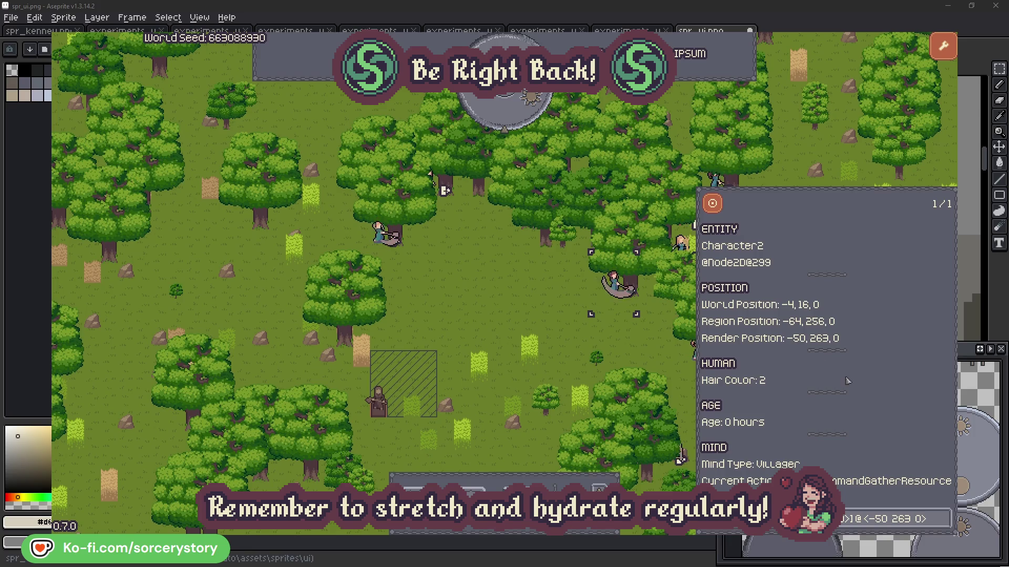
click(943, 518)
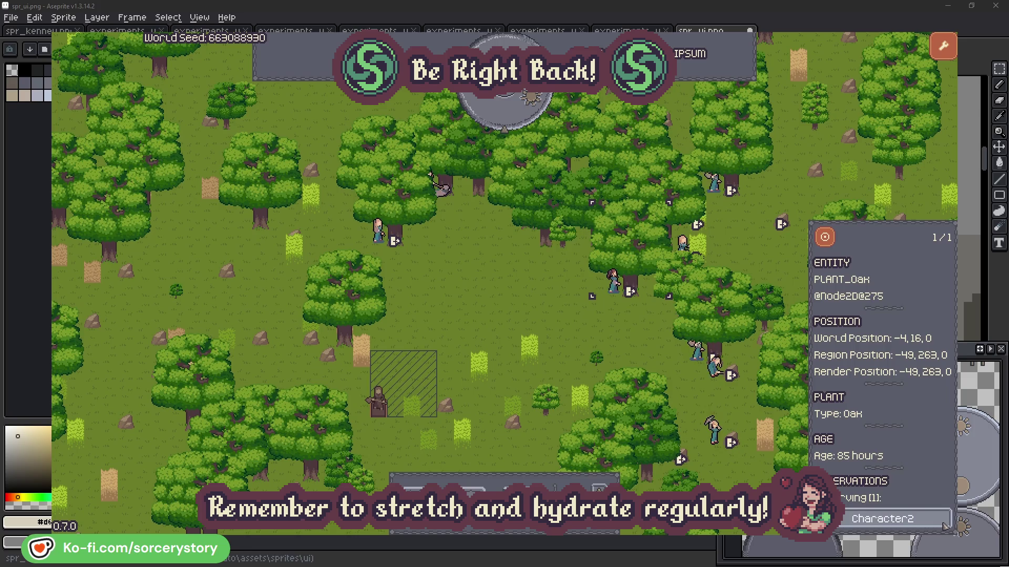
click(943, 524)
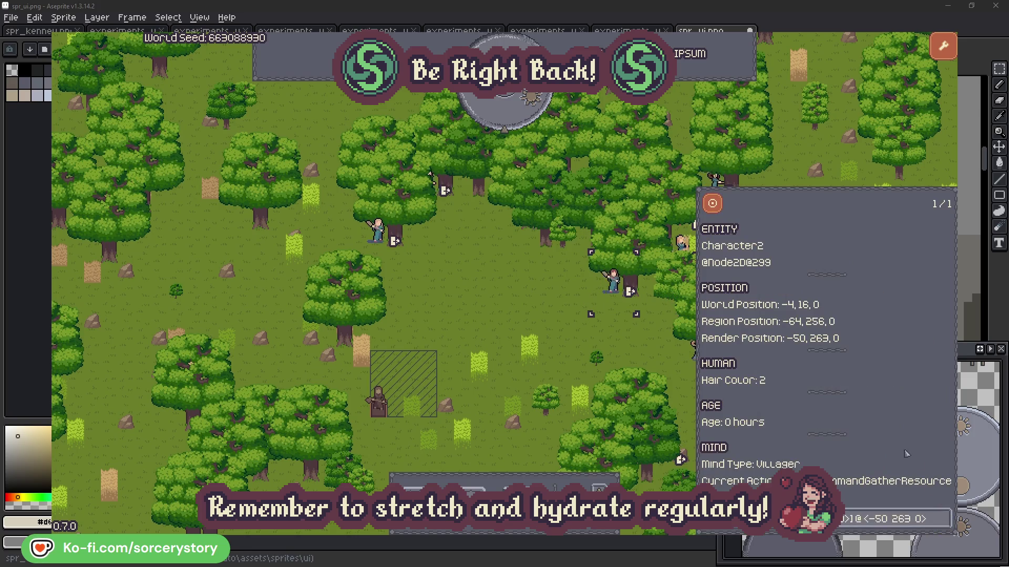
click(630, 350)
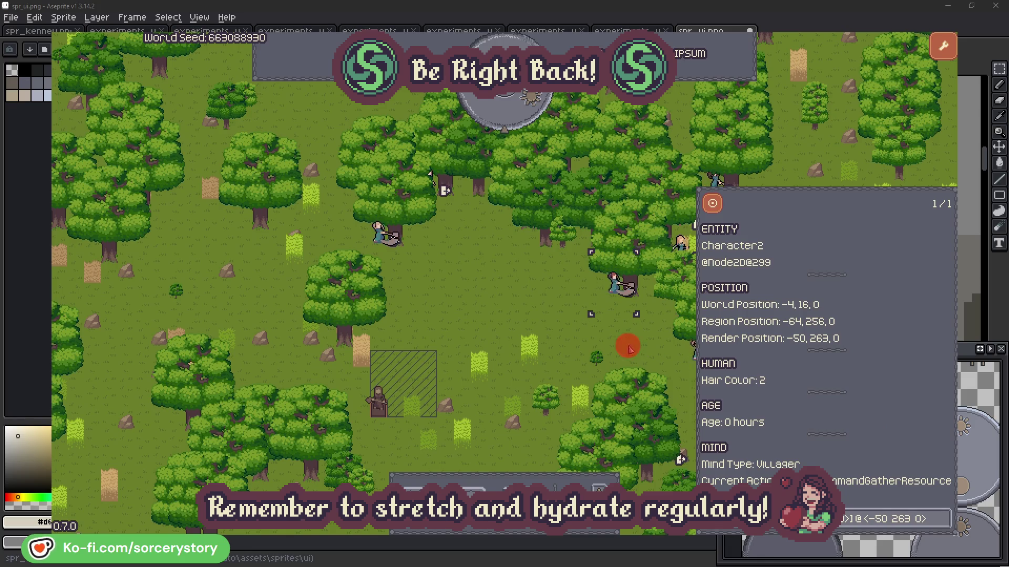
click(385, 249)
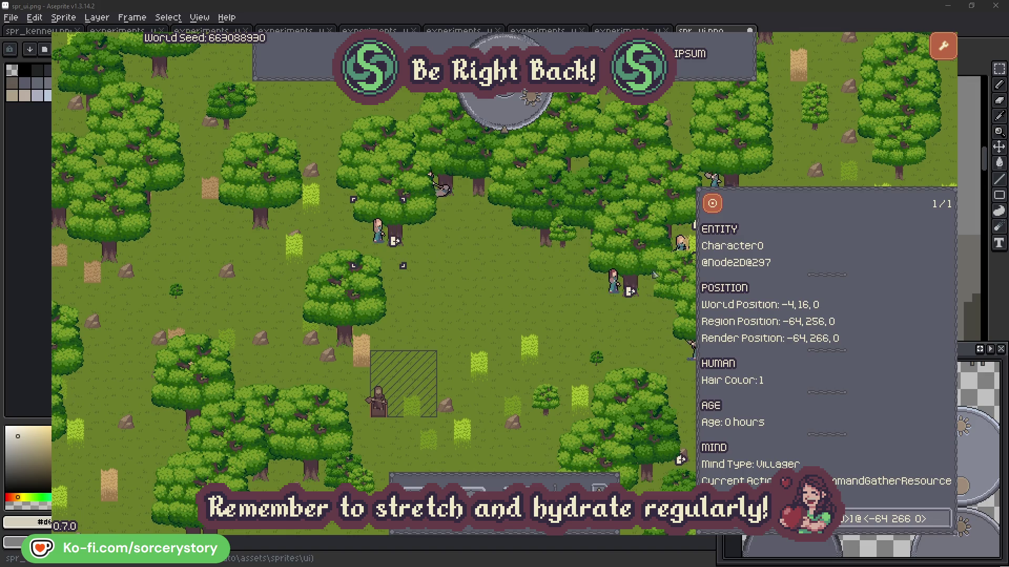
click(943, 517)
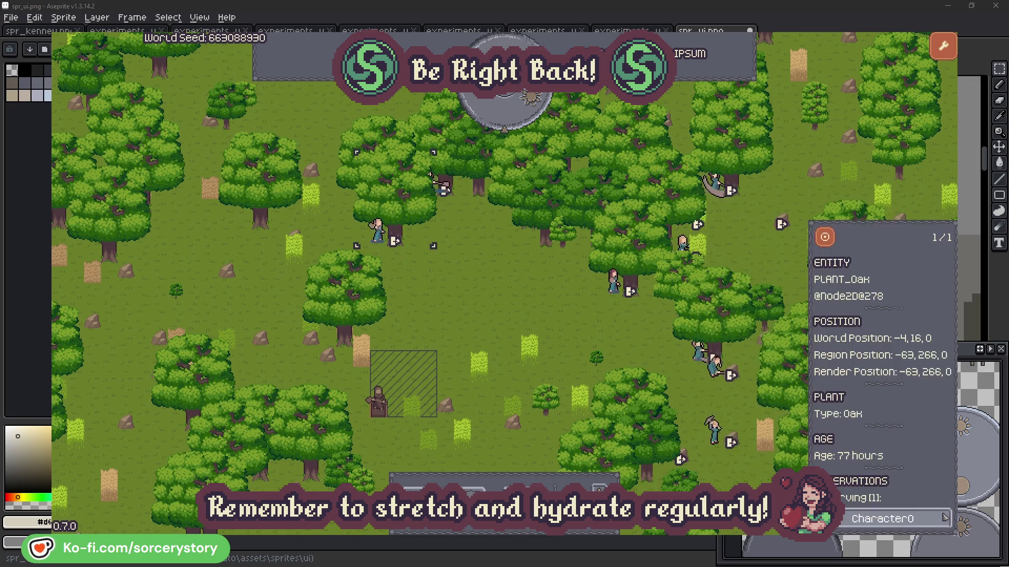
Step: Return to Character0's details, close them, and pass one in-game hour
click(944, 519)
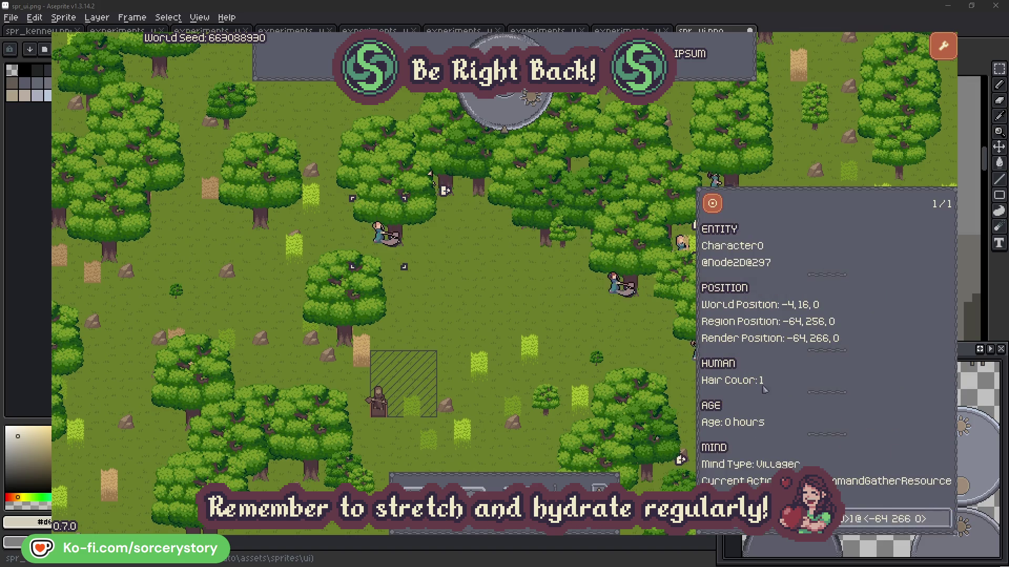
click(527, 317)
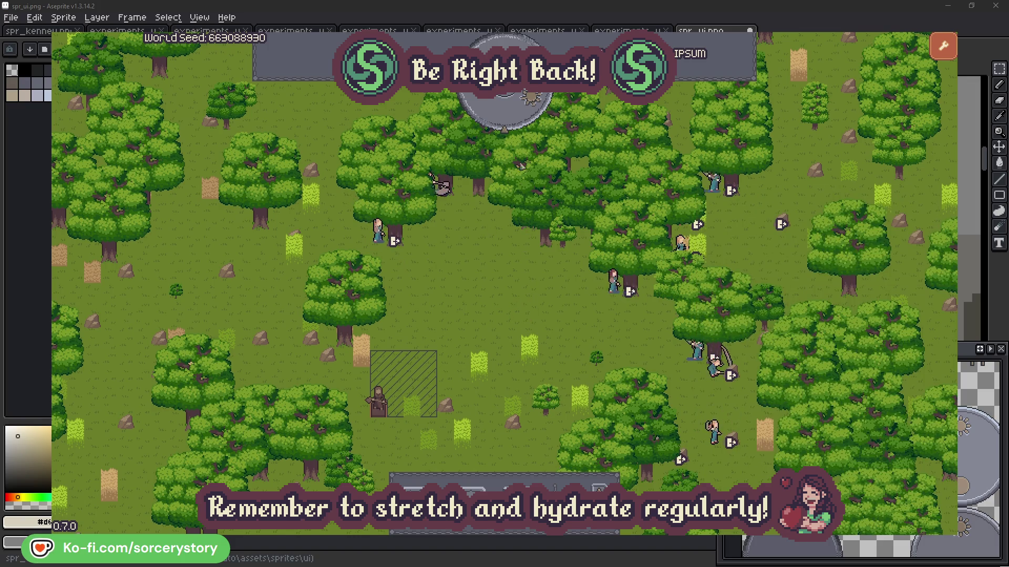
click(512, 116)
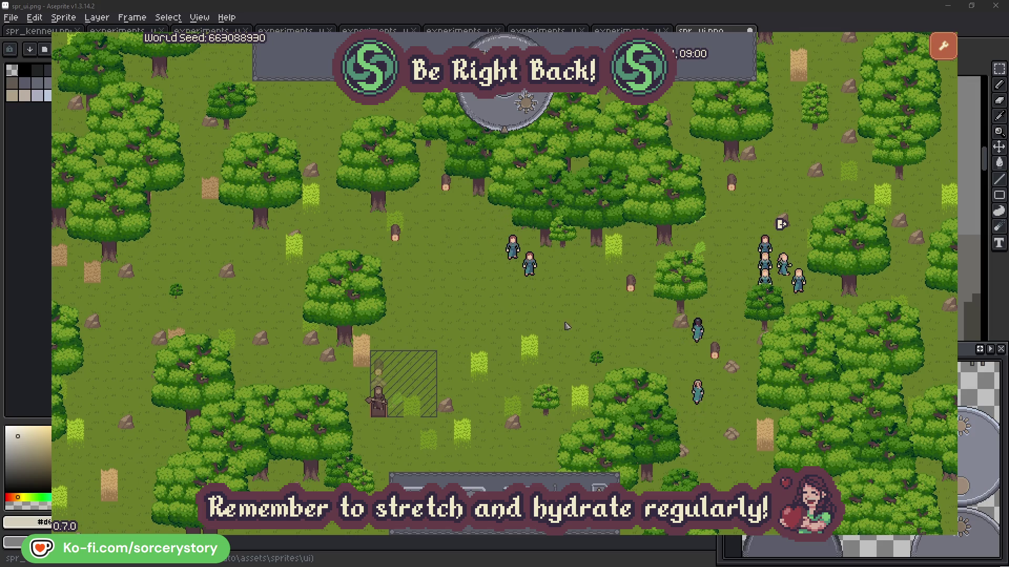
Step: Follow the wood pile to Character9, its Herb pile origin and wood pile target
click(382, 371)
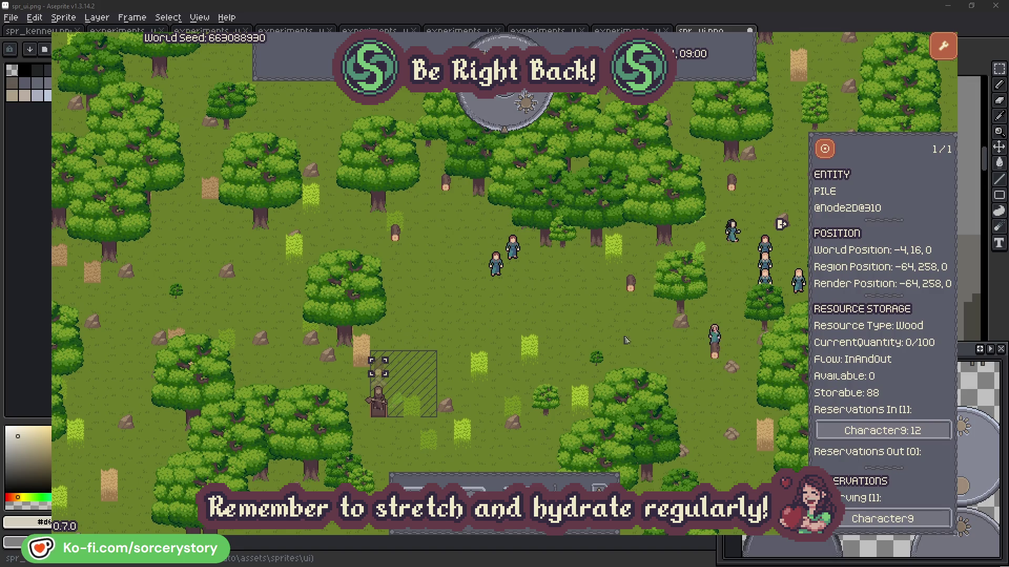
click(927, 431)
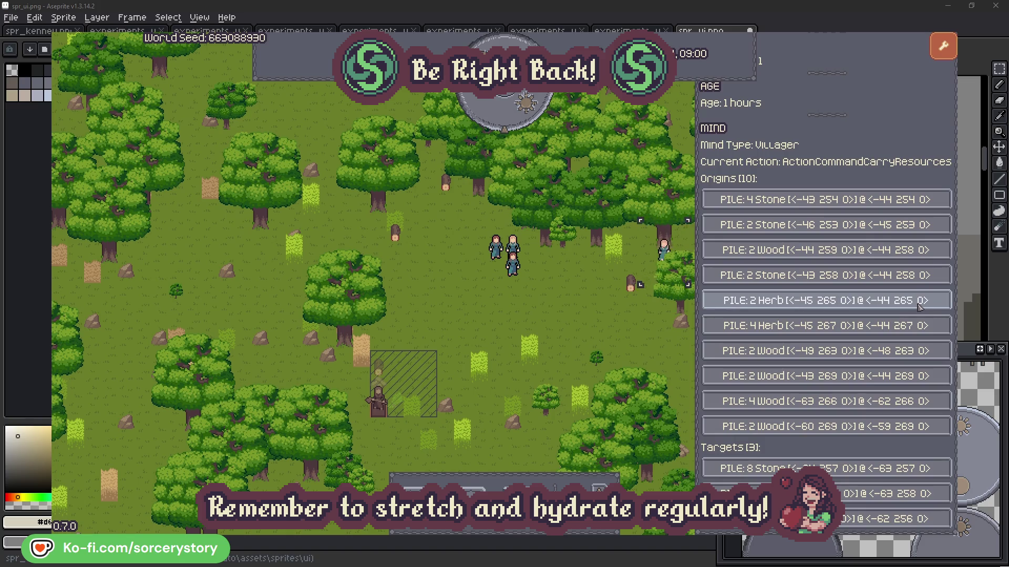
click(919, 304)
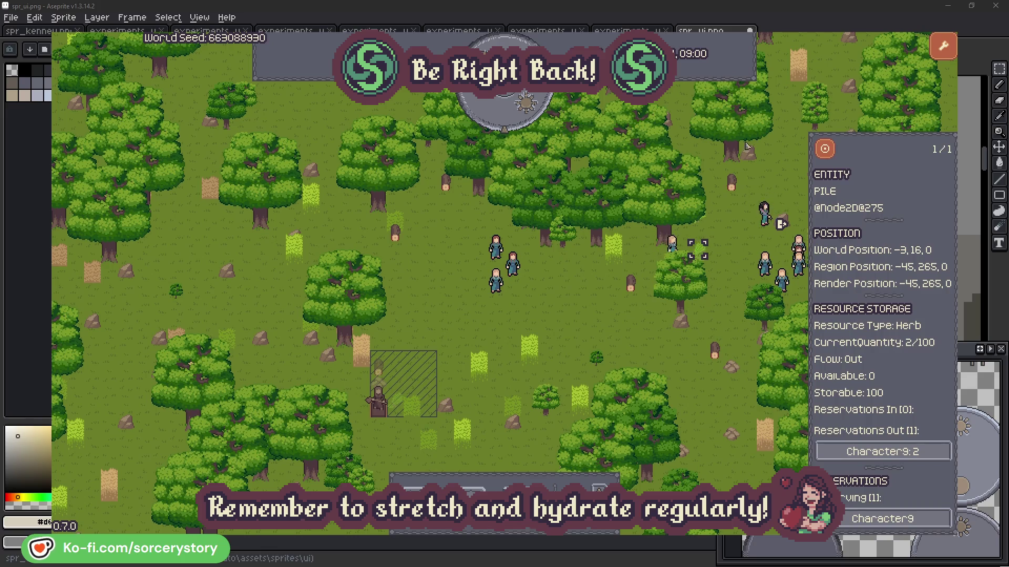
click(831, 152)
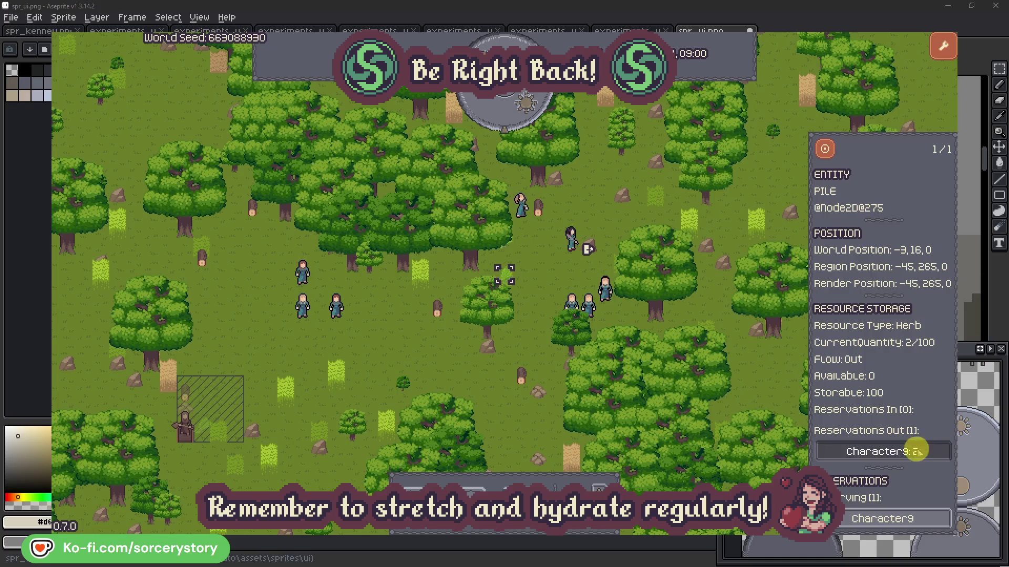
click(912, 450)
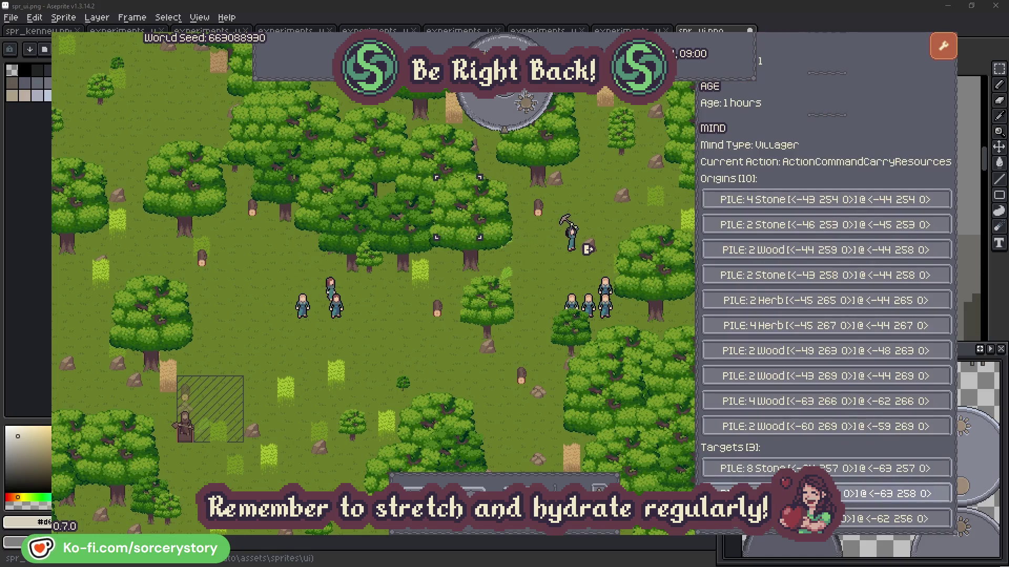
click(861, 494)
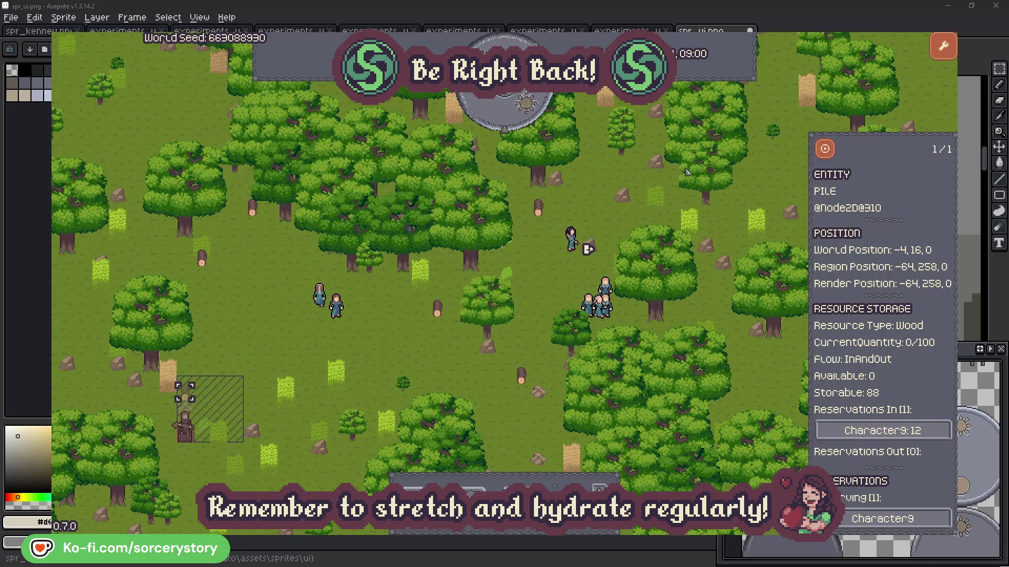
click(825, 150)
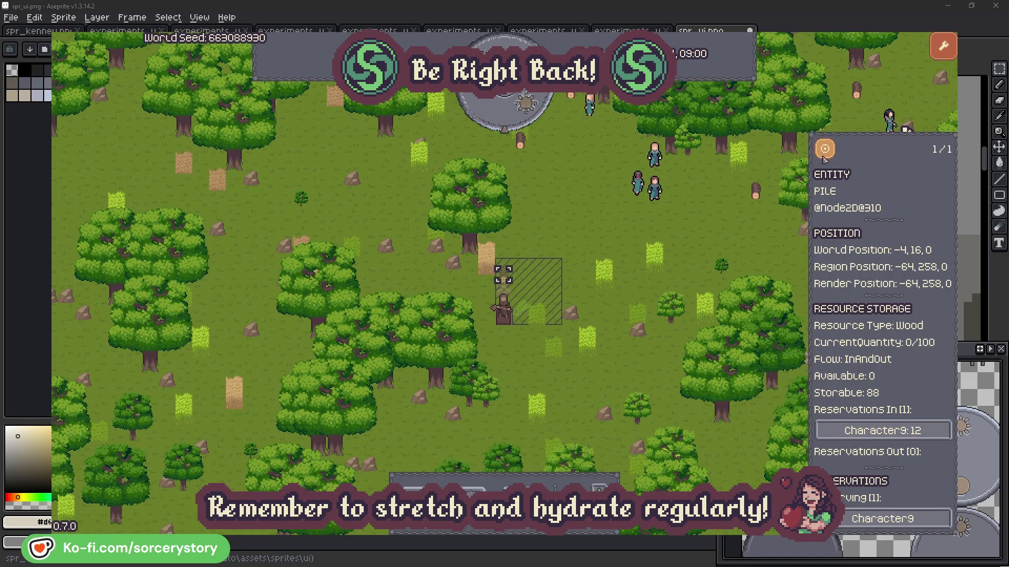
click(742, 231)
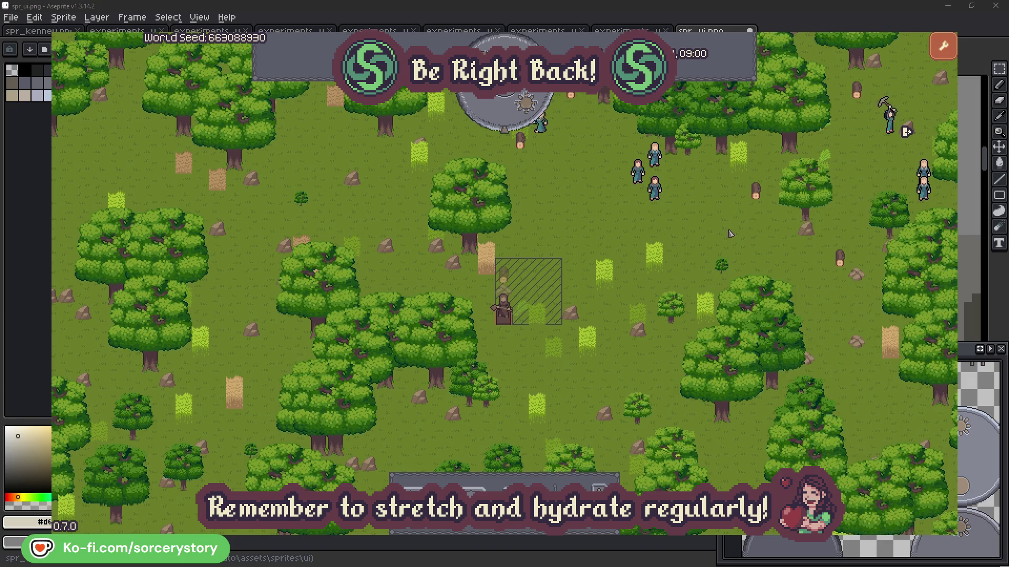
Step: Check the oak Character2 is chopping, then select villager Character0
click(659, 194)
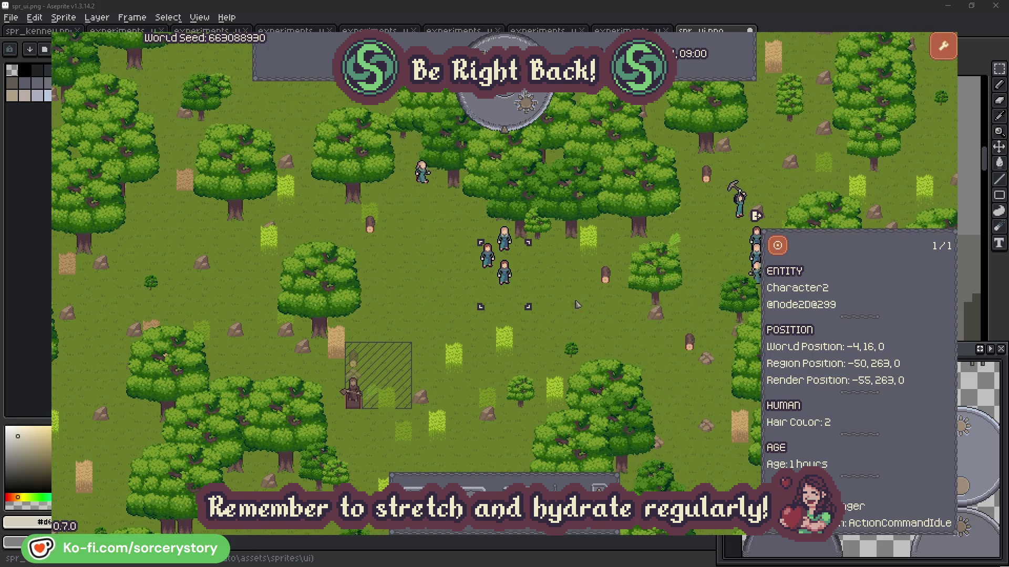
click(576, 305)
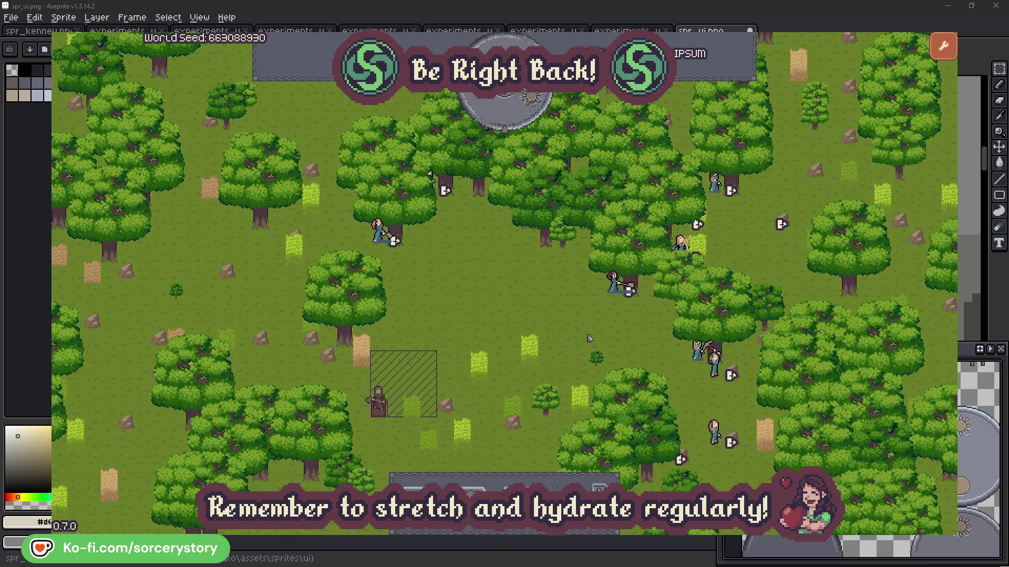
click(614, 283)
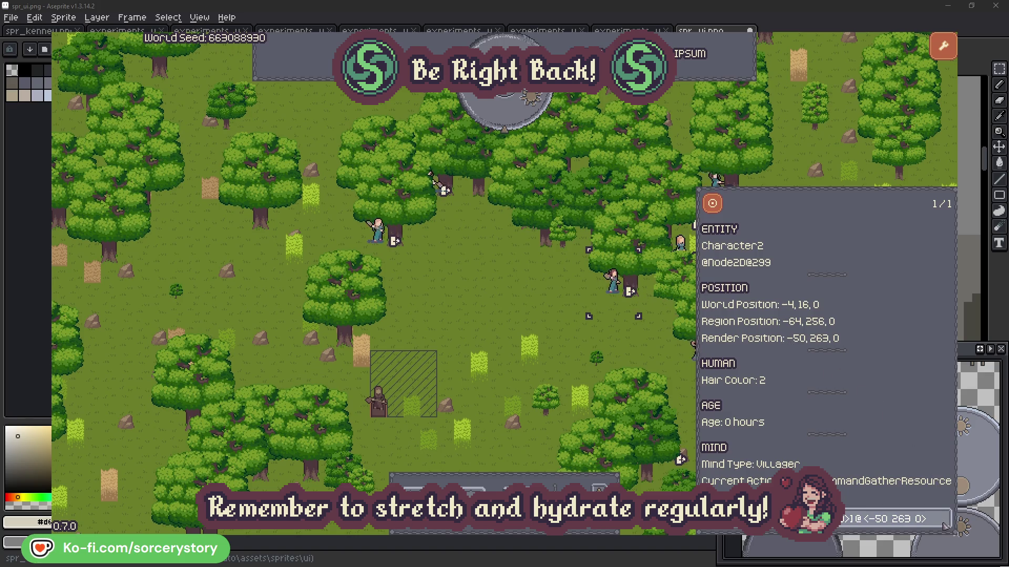
click(944, 526)
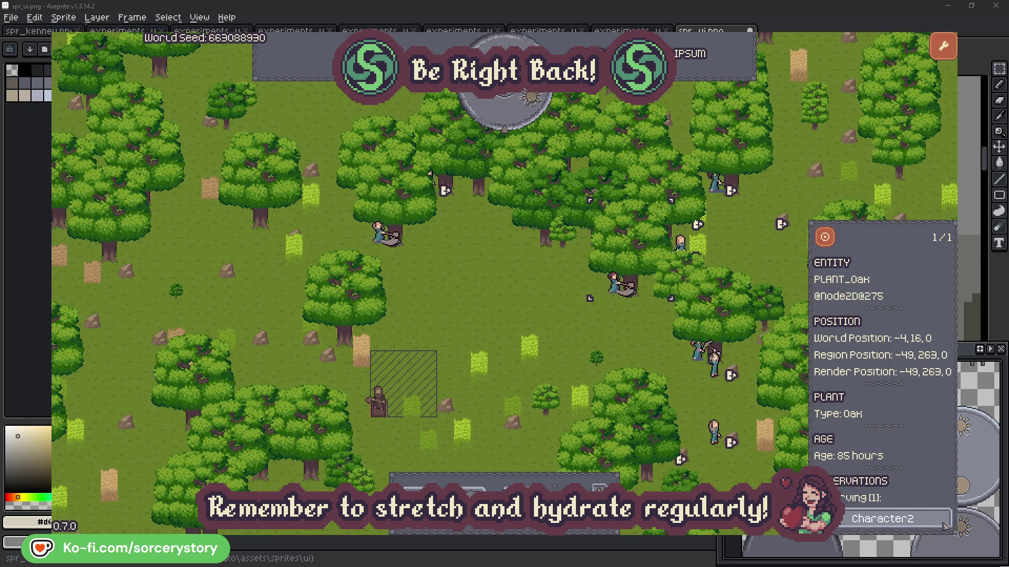
click(944, 525)
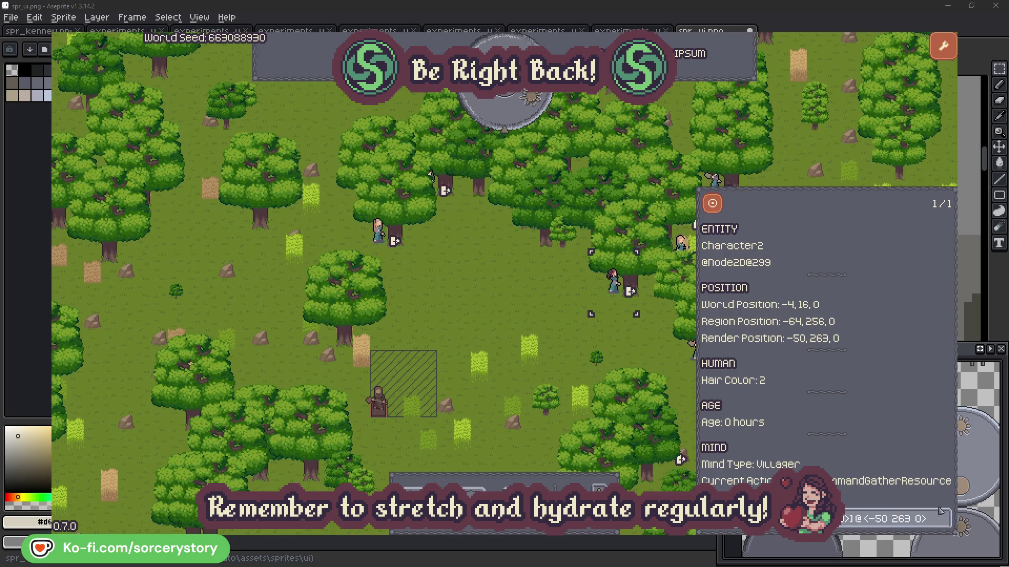
click(631, 350)
click(378, 231)
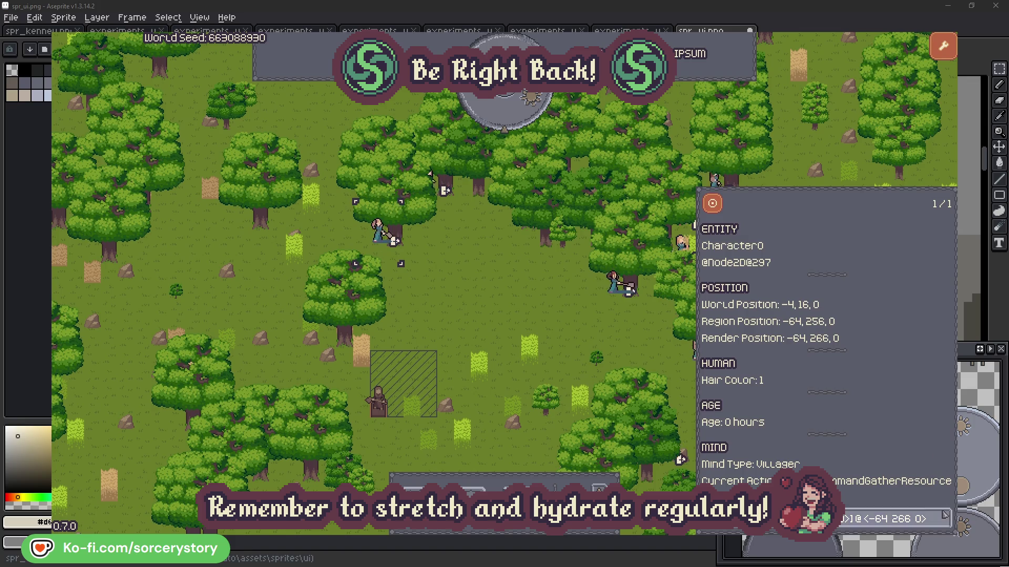
Step: Check Character0's target oak, close its details, and pass one hour
click(943, 519)
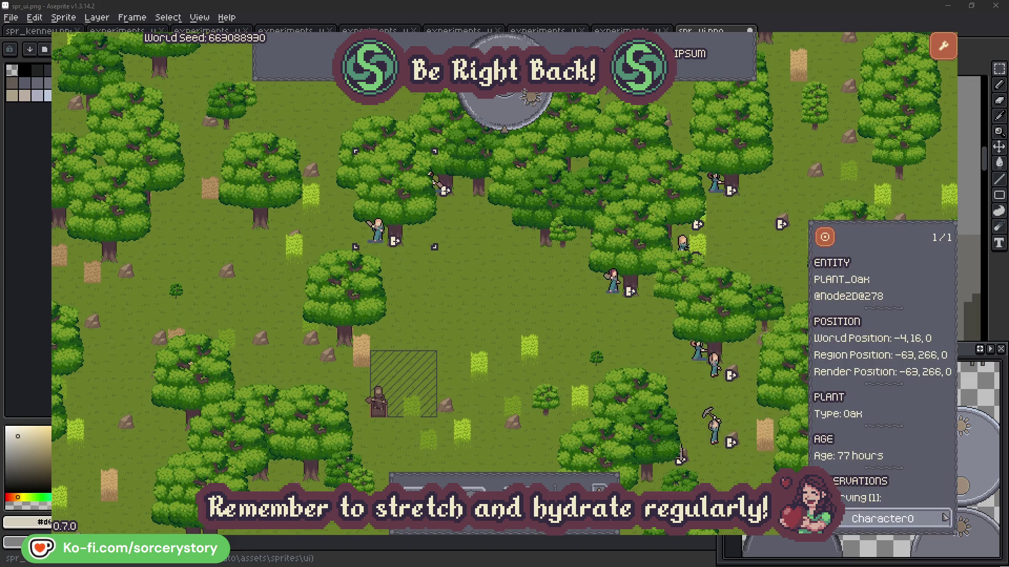
click(943, 518)
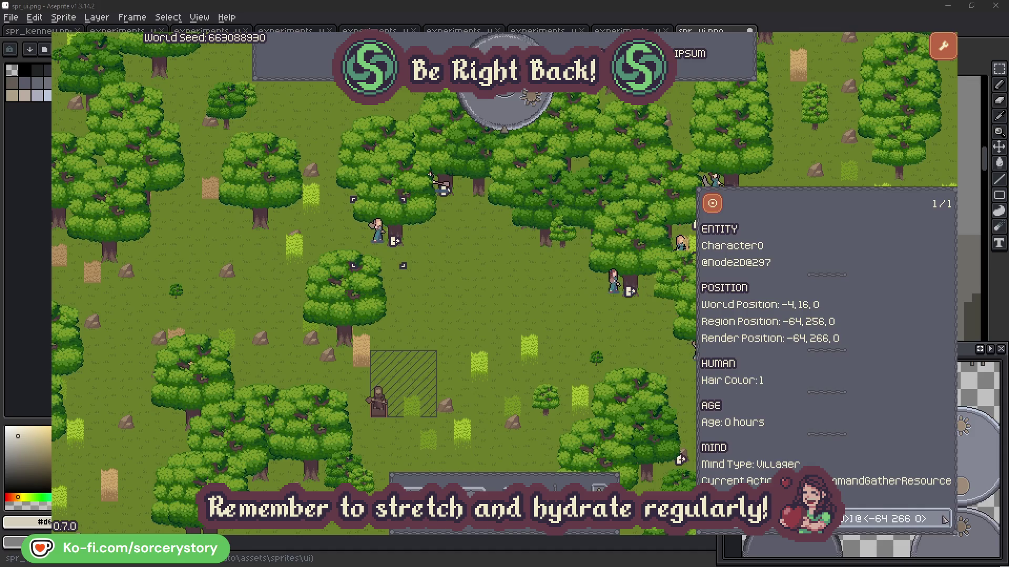
click(527, 316)
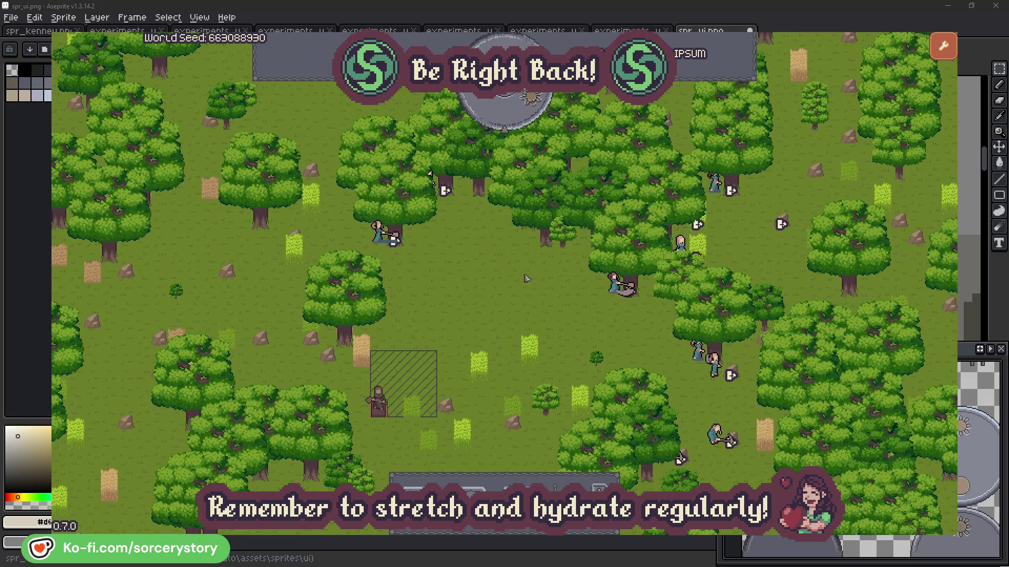
click(514, 119)
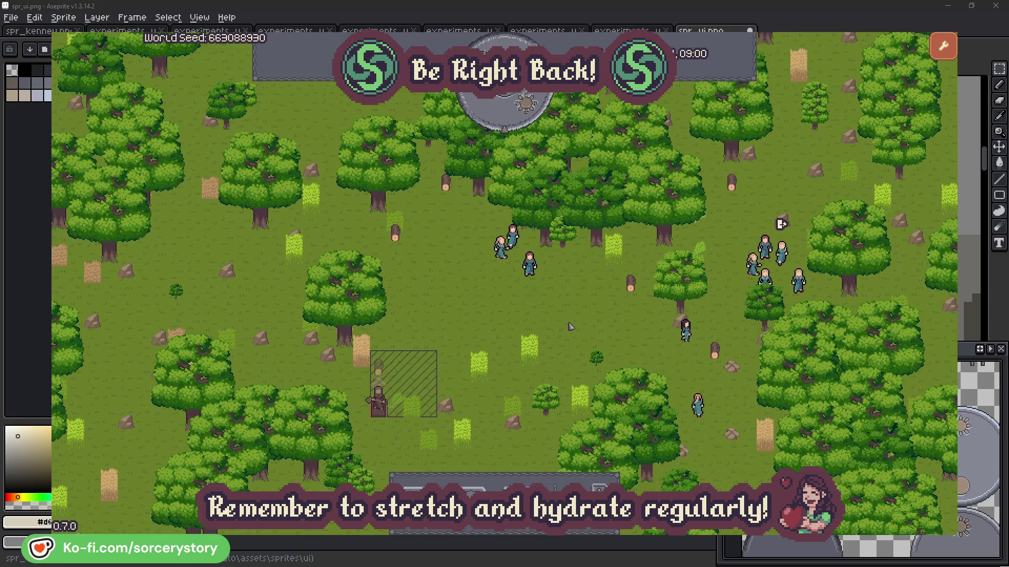
Step: Trace the wood pile to Character9, its 2 Herb pile and delivery wood pile
click(378, 367)
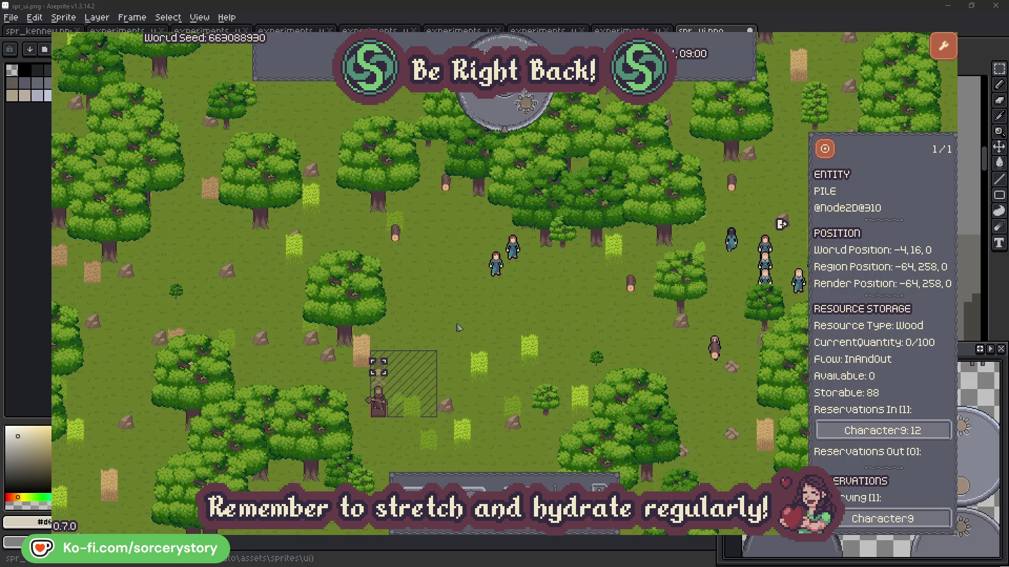
click(915, 430)
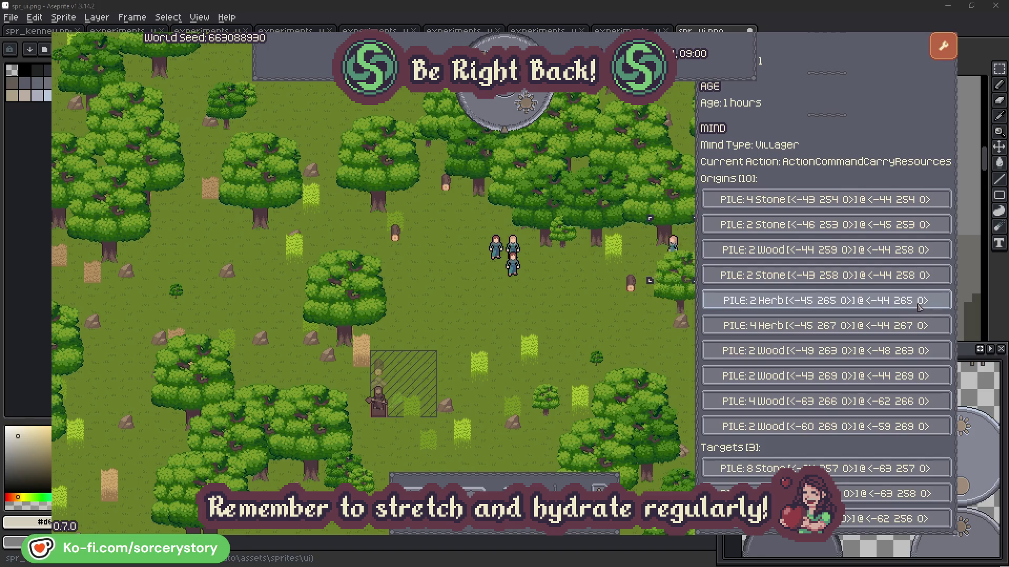
click(920, 304)
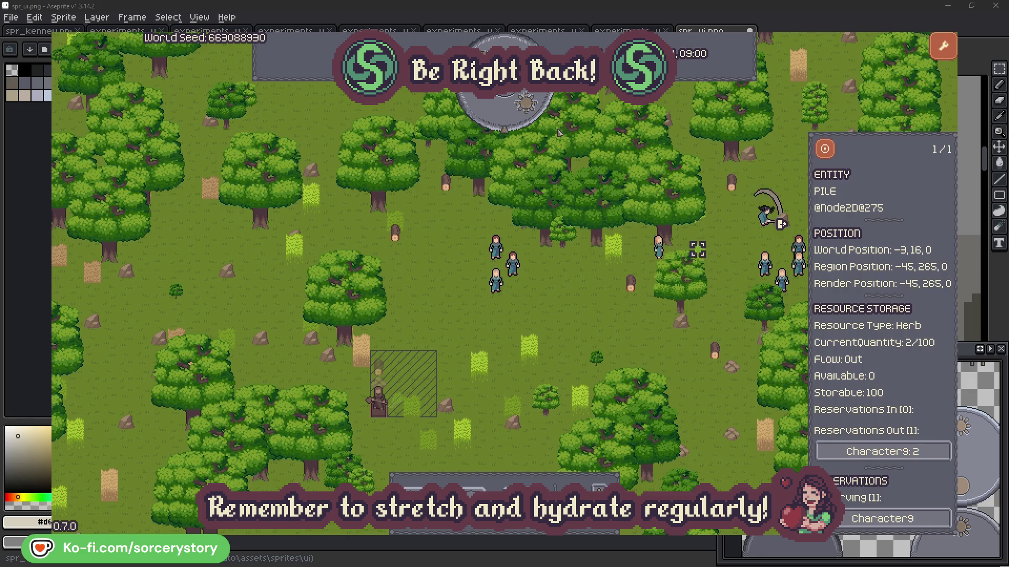
click(826, 150)
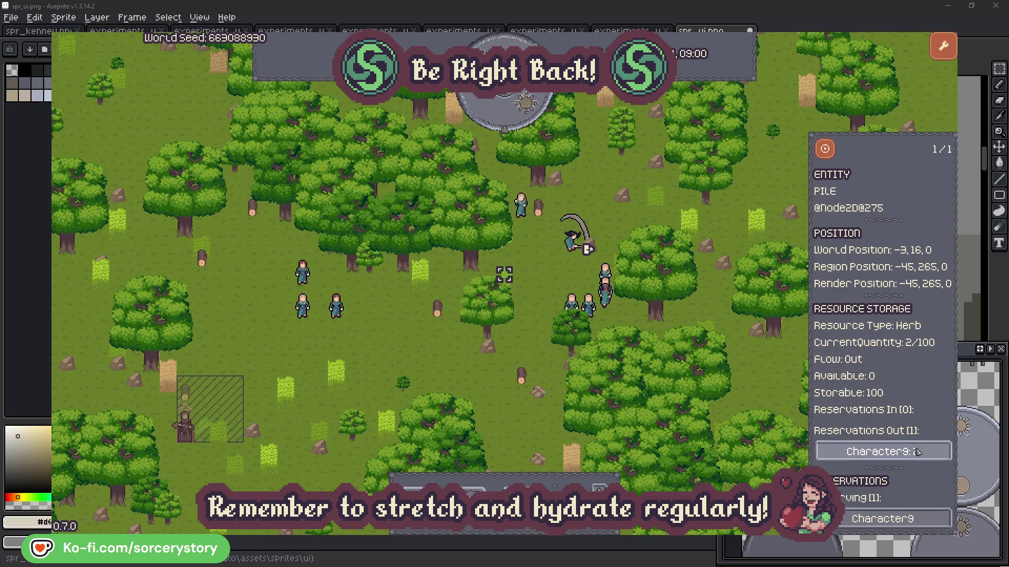
click(908, 452)
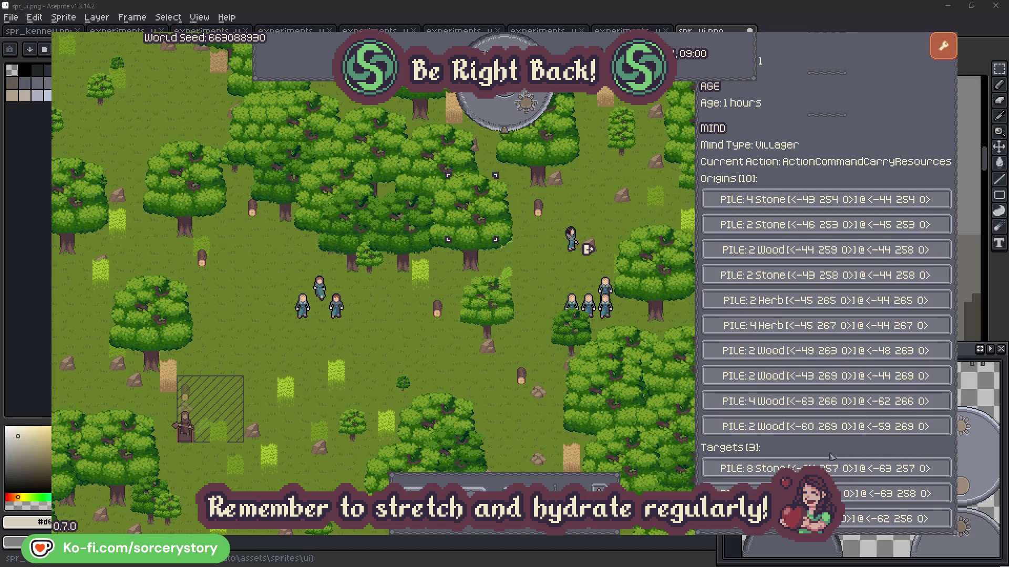
click(888, 494)
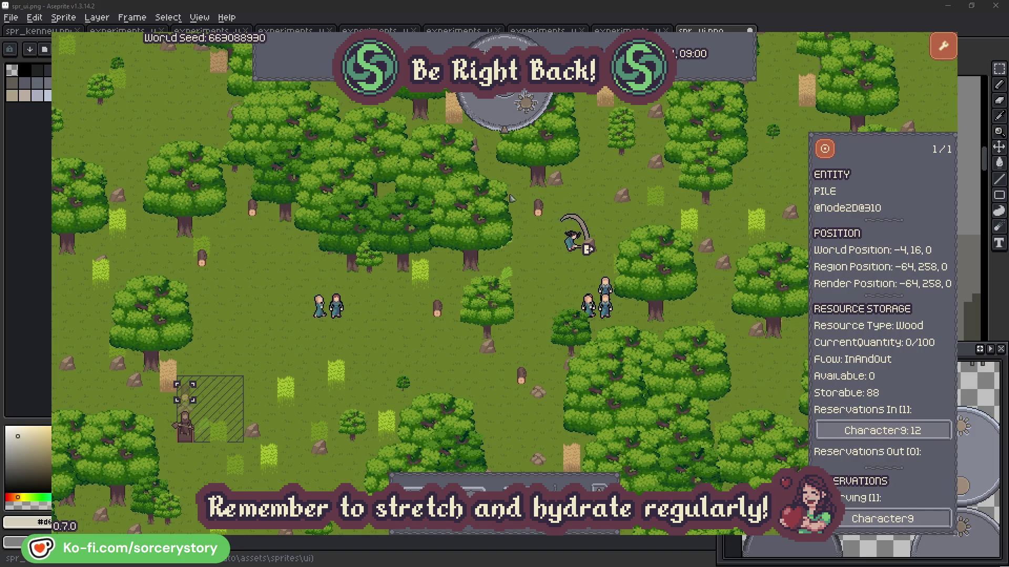
click(824, 151)
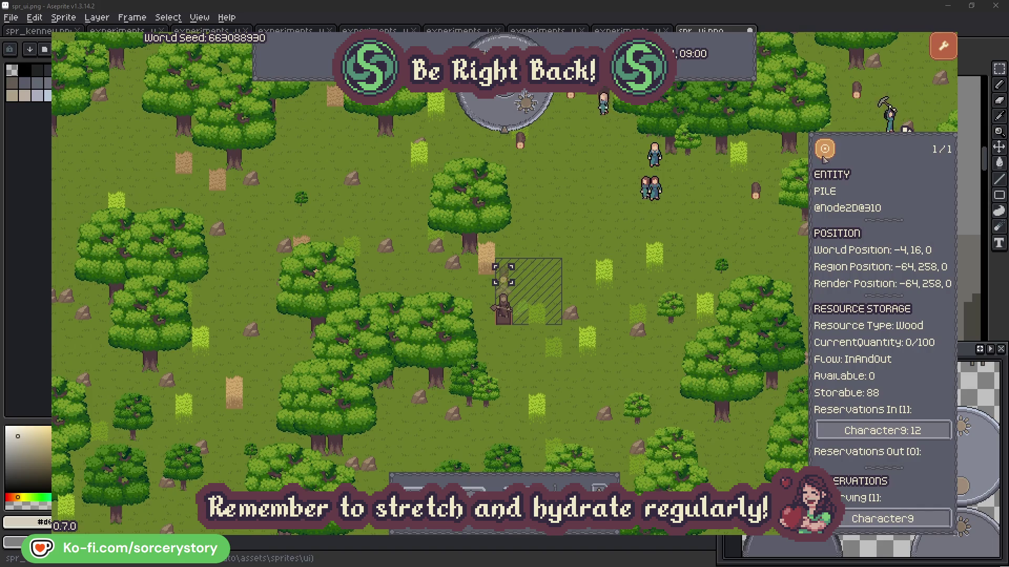
click(736, 233)
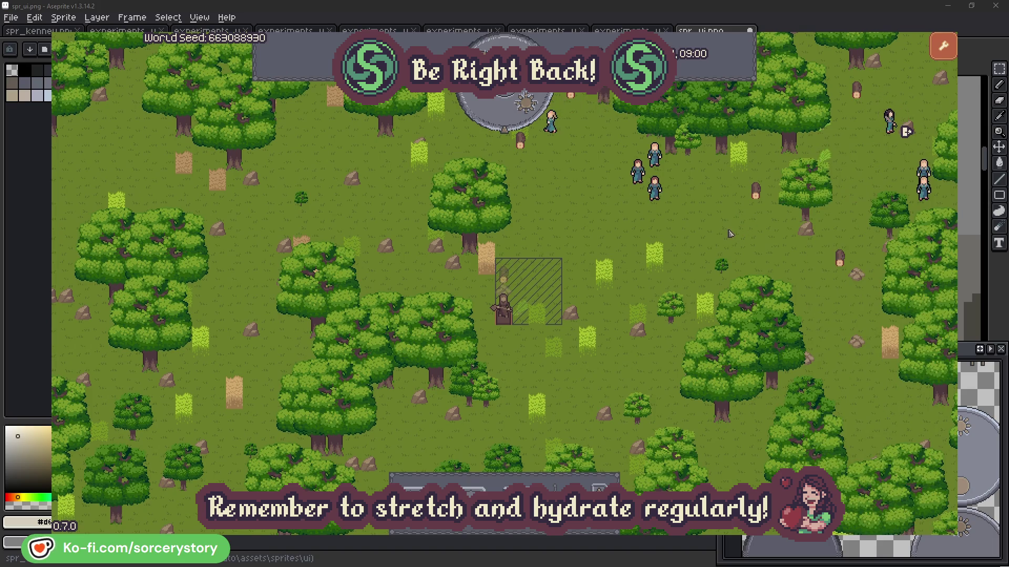
Step: Inspect Character2 and the oak it is targeting
click(657, 191)
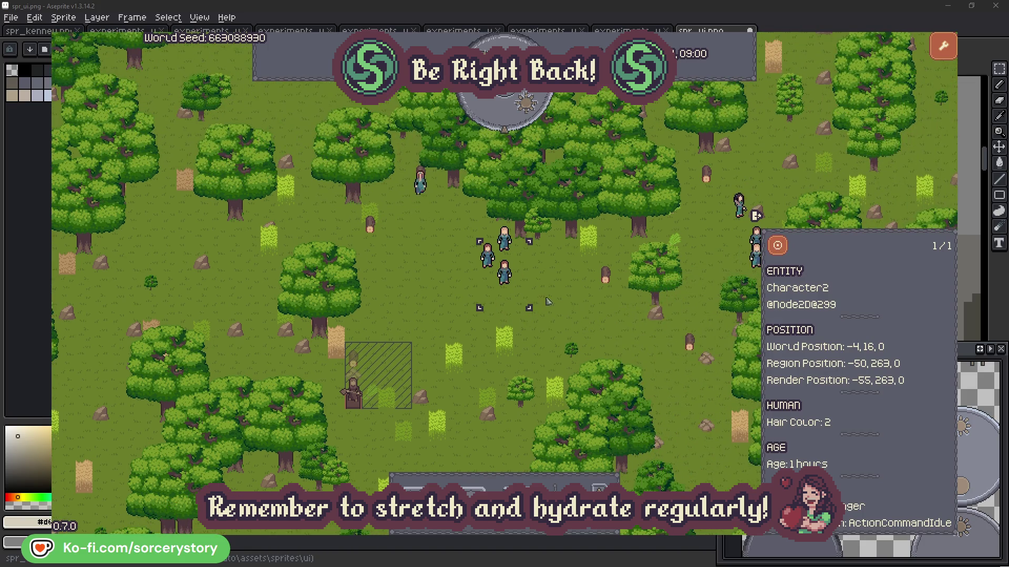
click(578, 304)
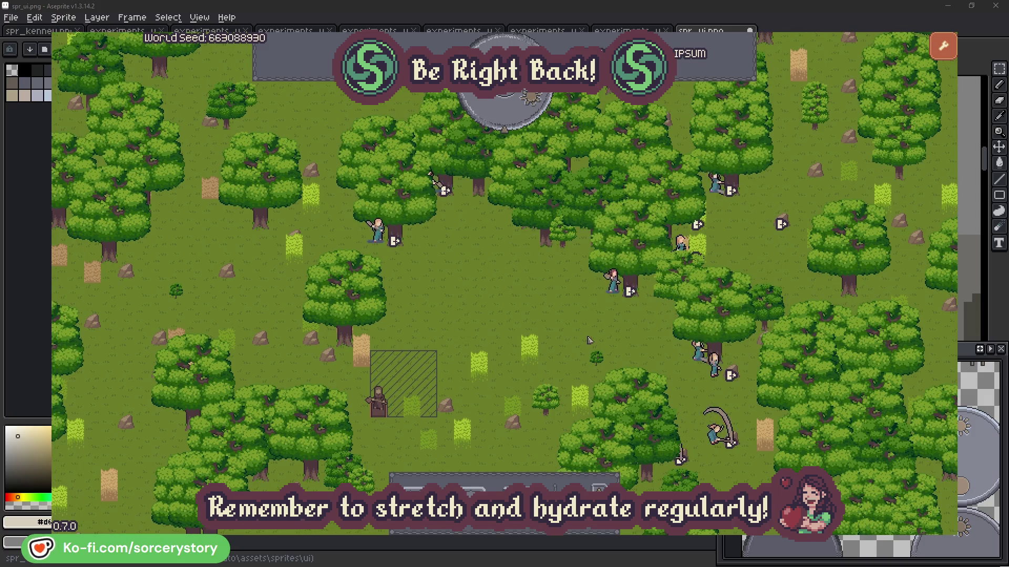
click(603, 298)
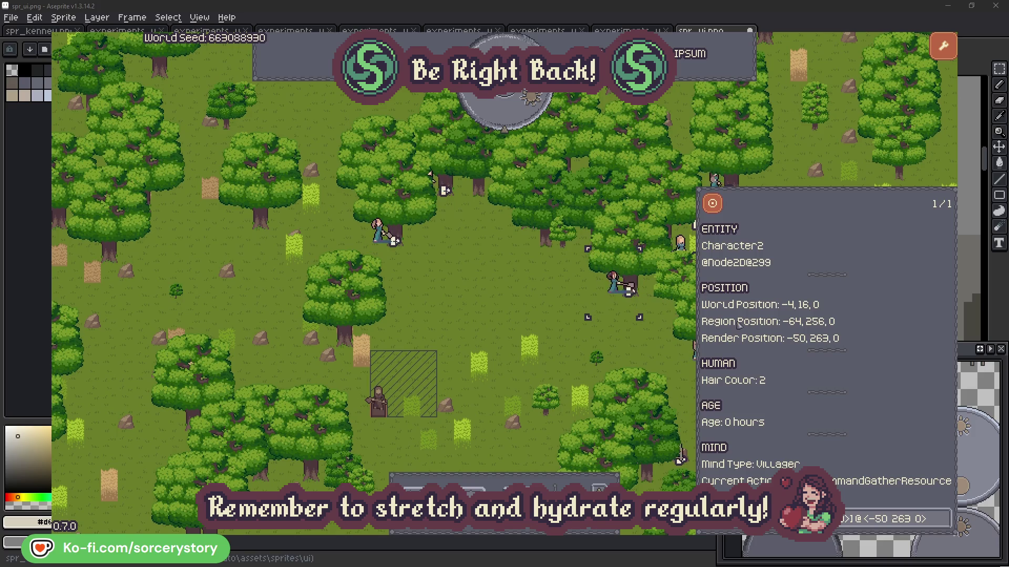
click(944, 526)
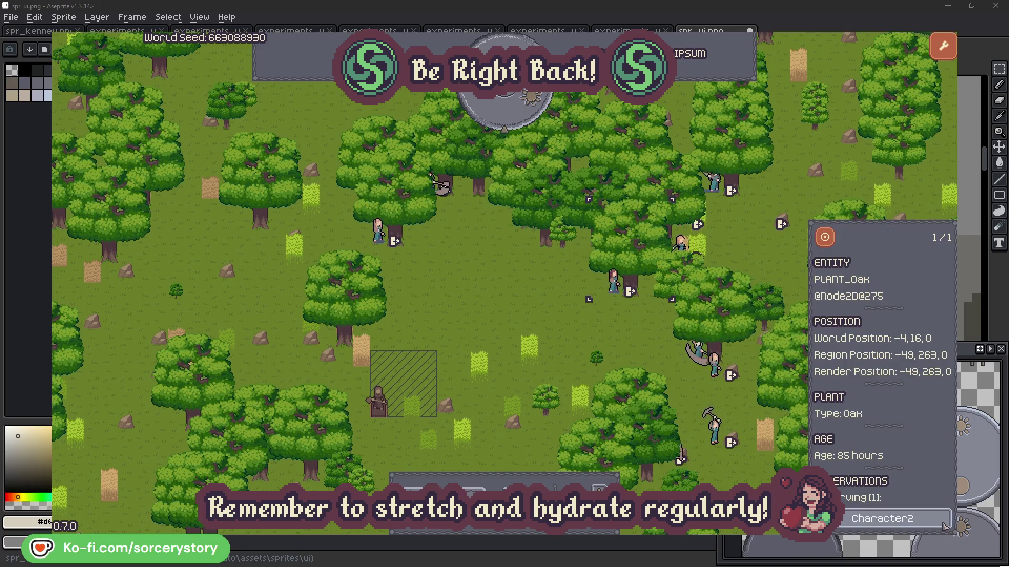
click(942, 524)
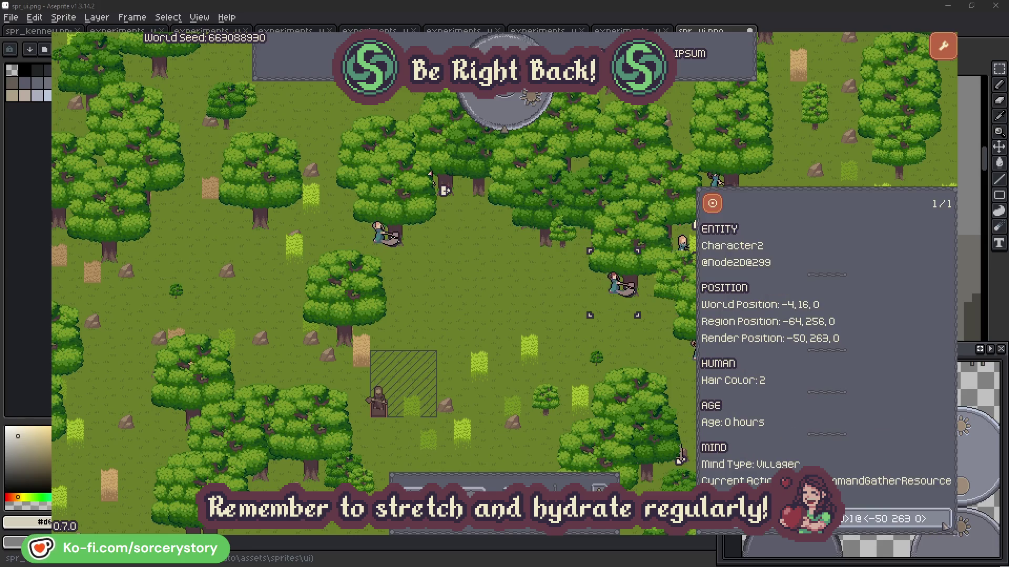
click(629, 347)
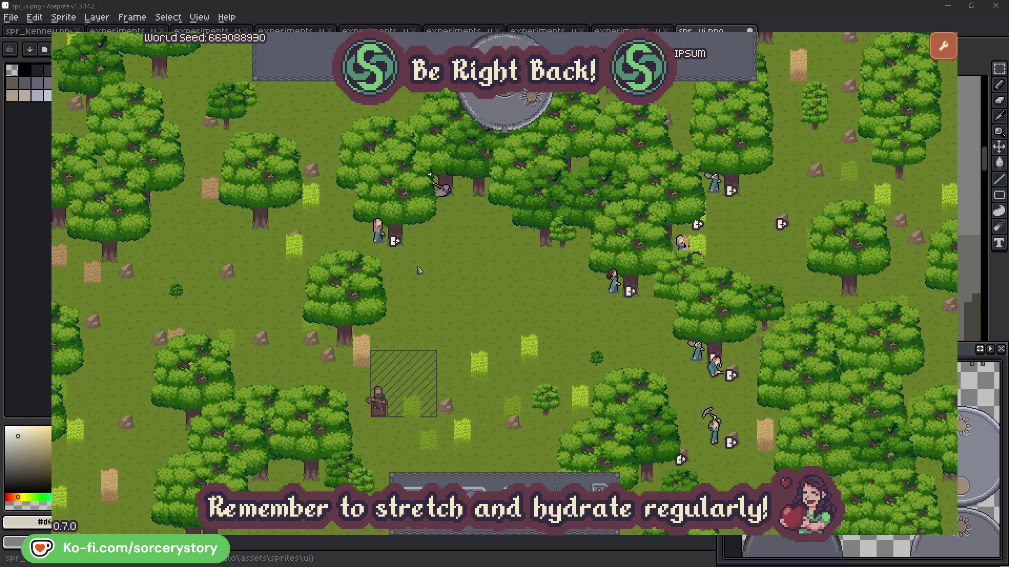
Step: Check Character0's oak, pass another hour, and select the wood pile
click(377, 231)
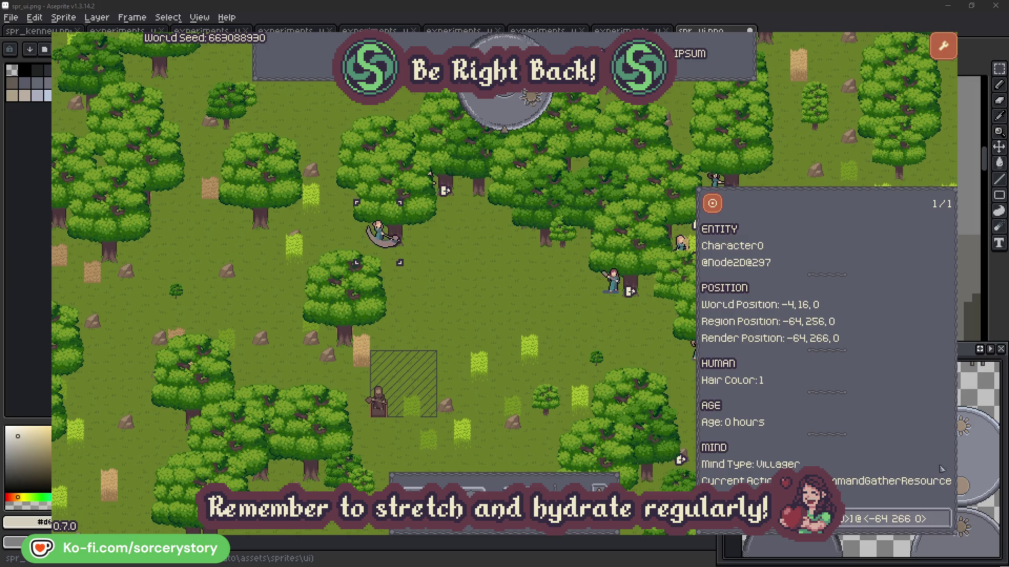
click(944, 519)
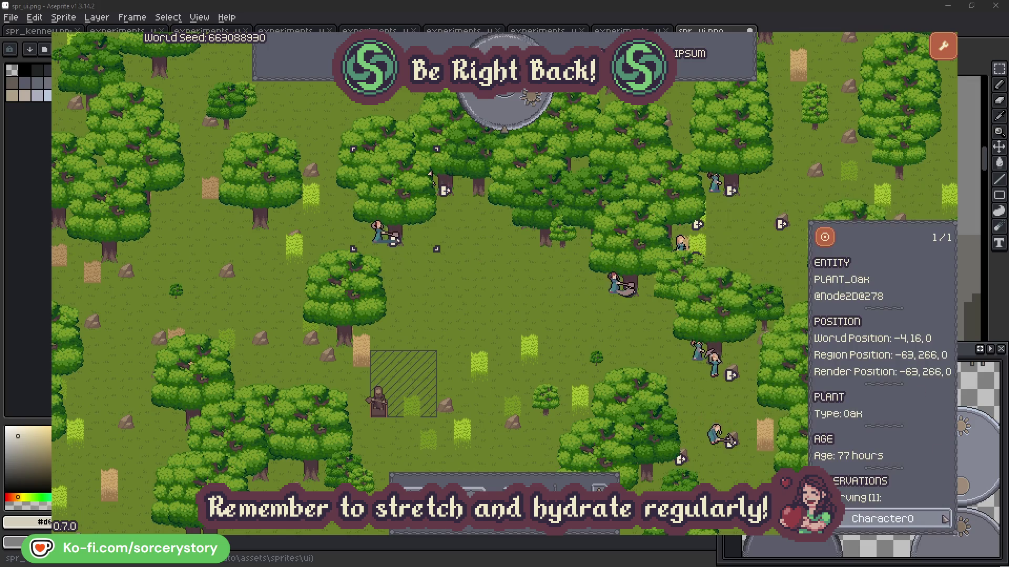
click(944, 518)
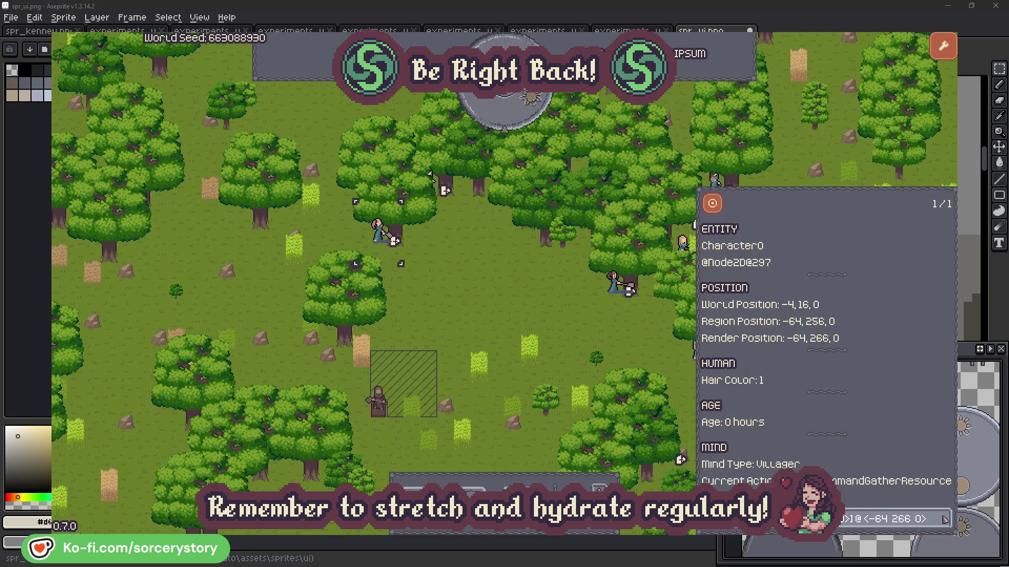
click(527, 316)
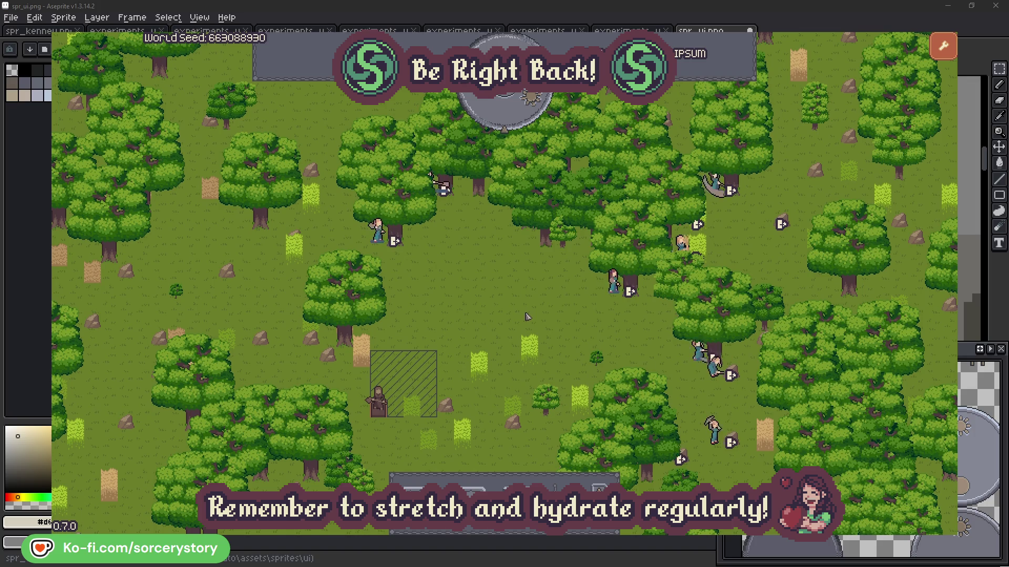
click(512, 119)
click(378, 370)
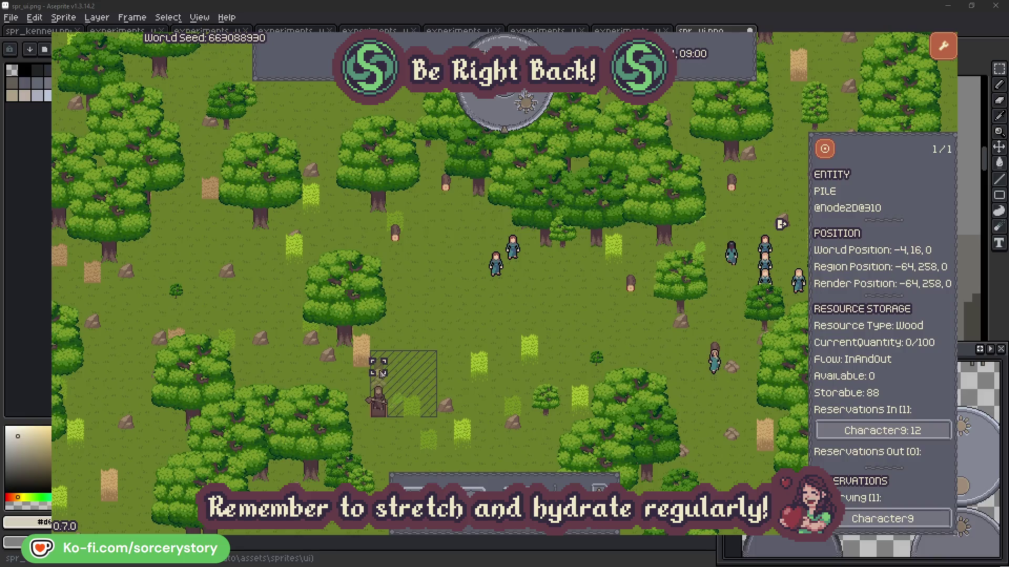
Step: Follow Character9 to its Herb pile and delivery wood pile, centring each
click(927, 431)
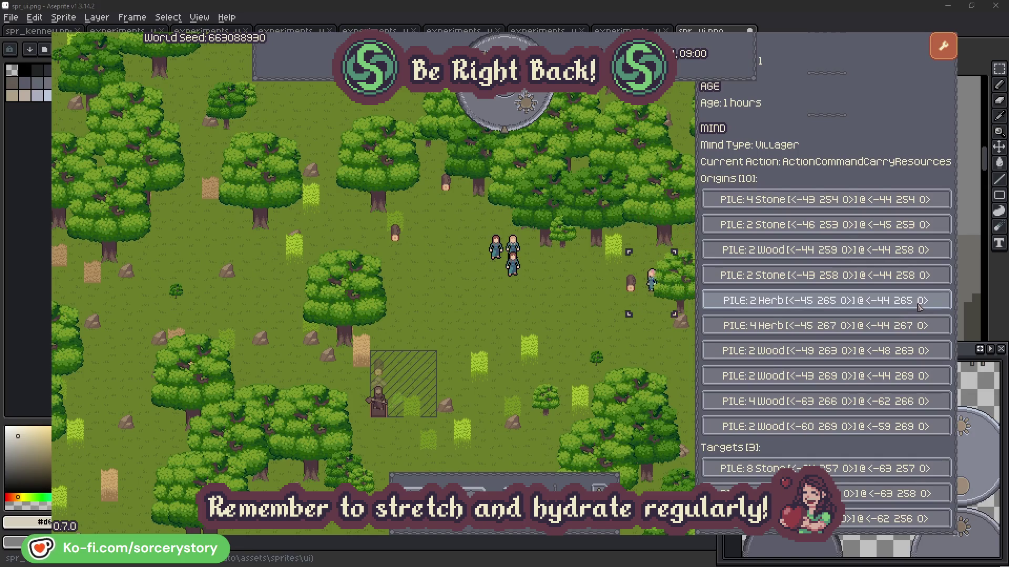
click(919, 304)
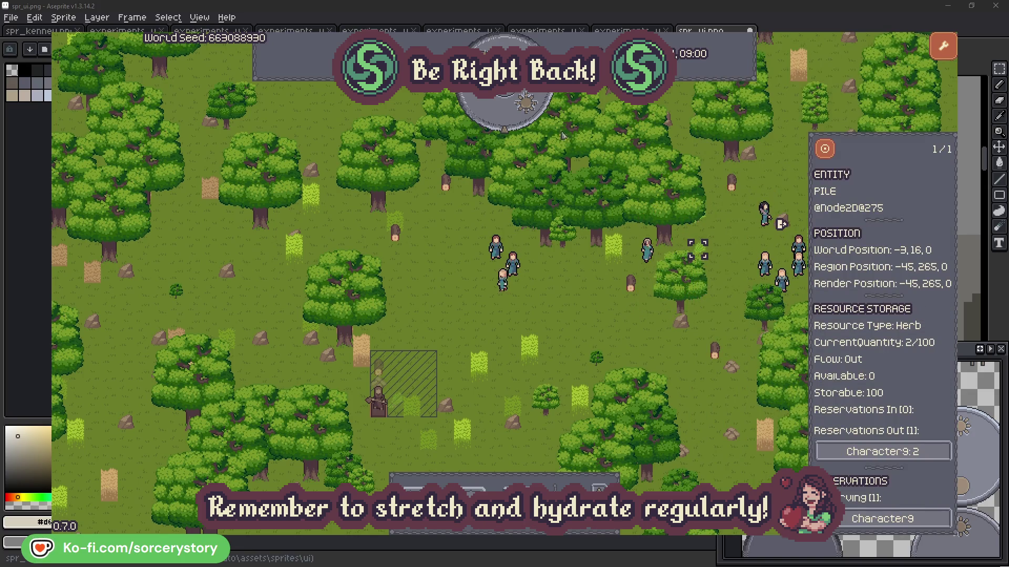
click(825, 150)
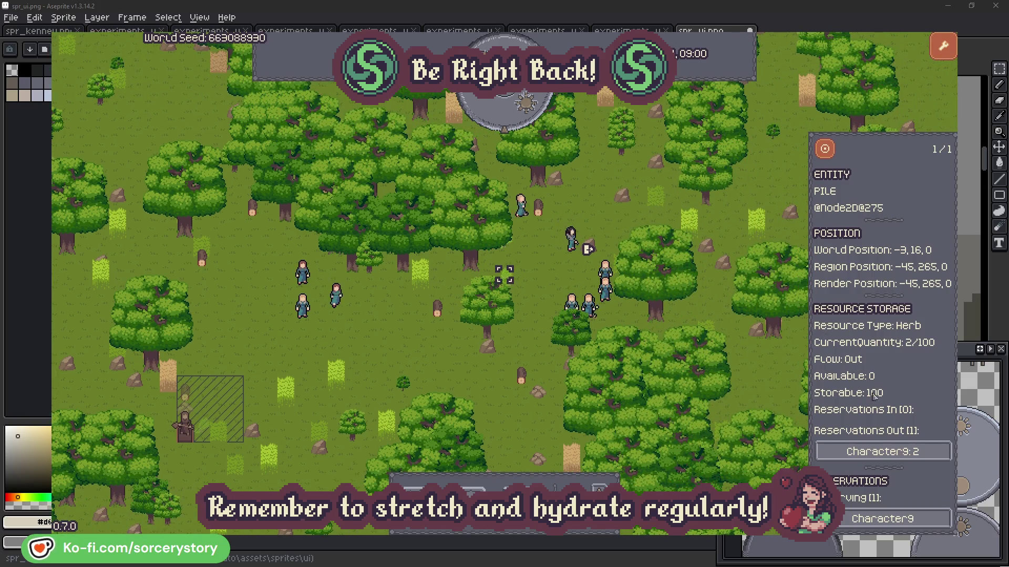
click(895, 452)
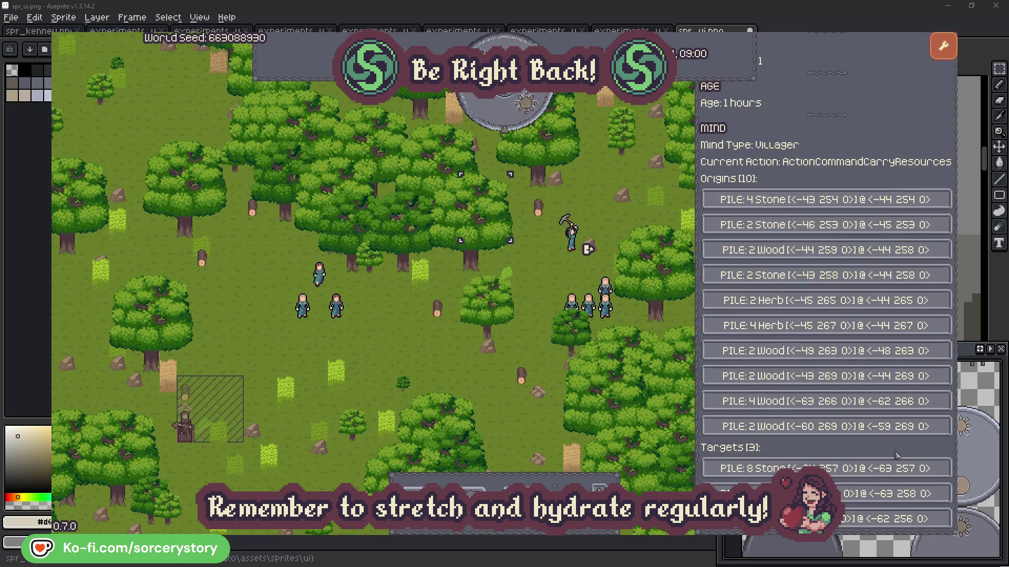
click(893, 492)
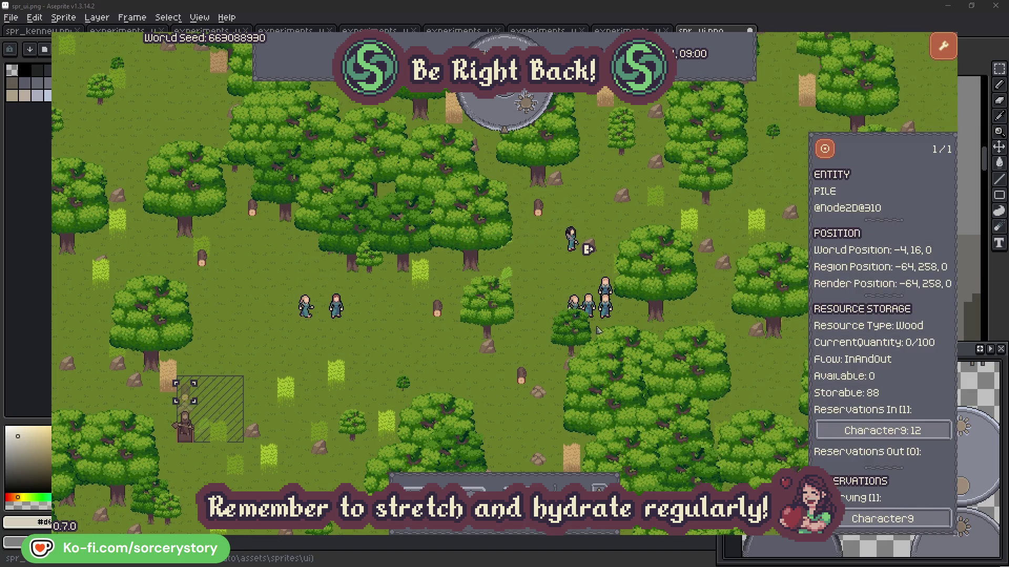
click(824, 153)
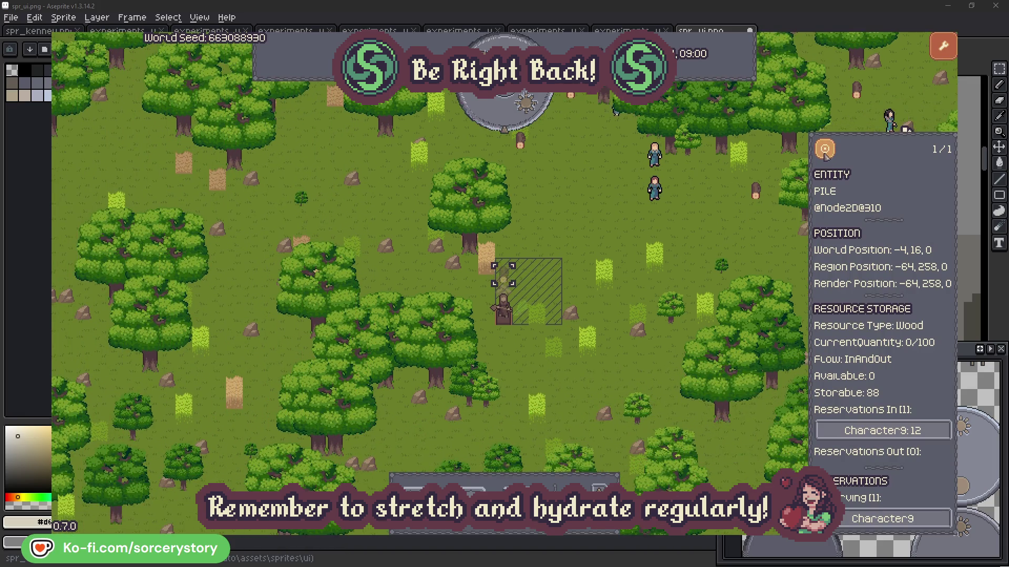
click(730, 233)
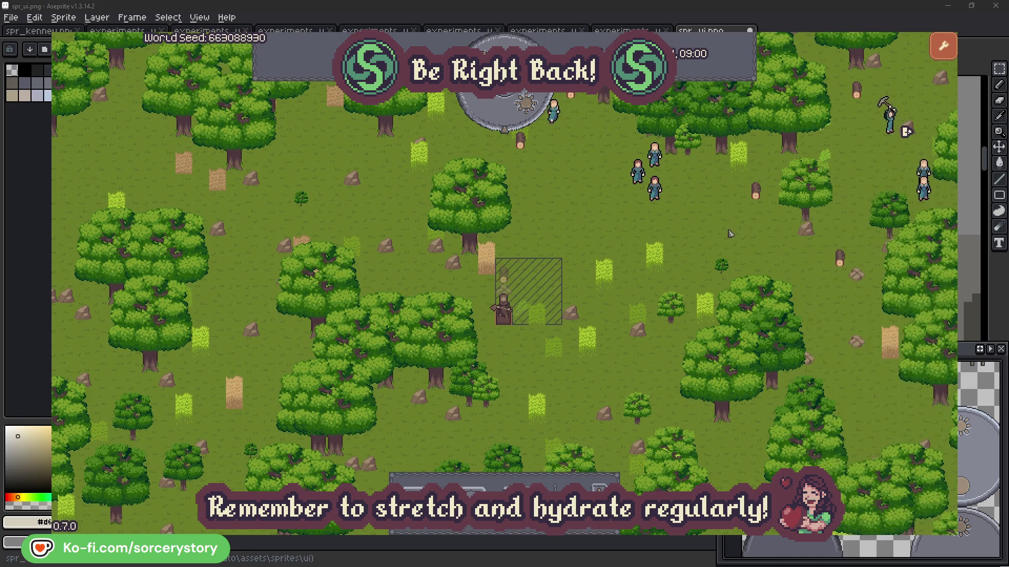
Step: Centre on Character2 and check the oak tree it is gathering
click(654, 188)
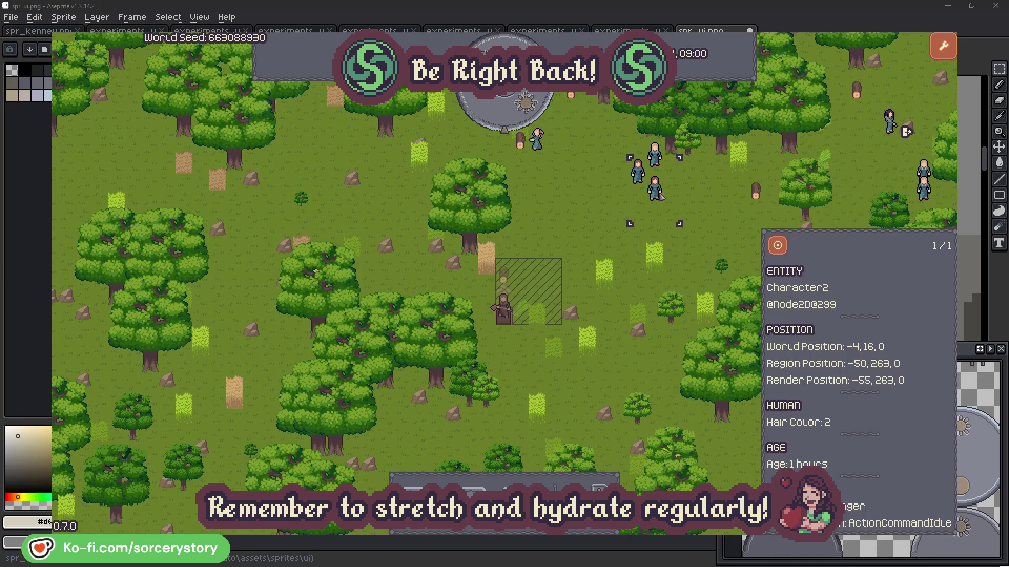
click(777, 245)
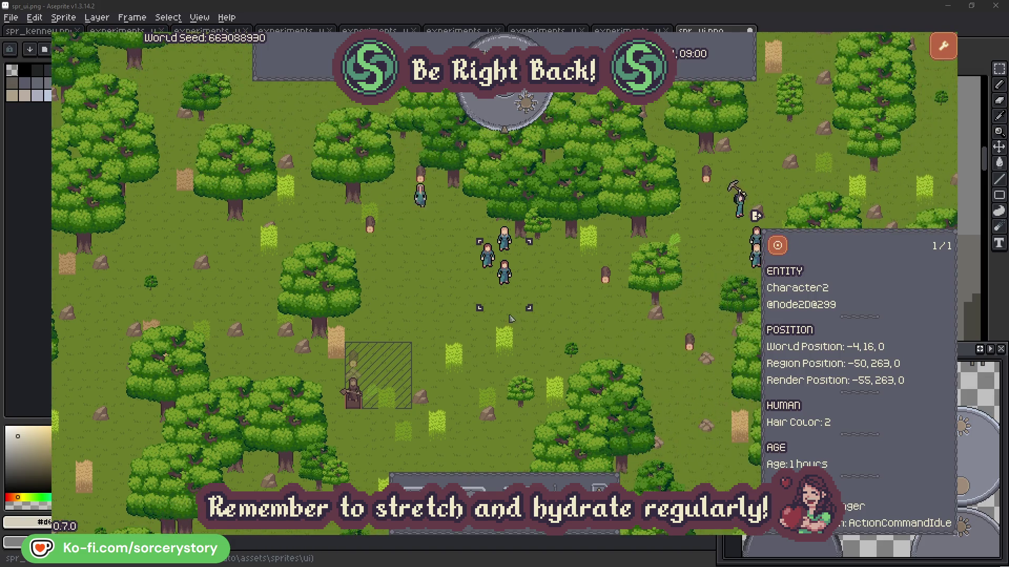
click(577, 303)
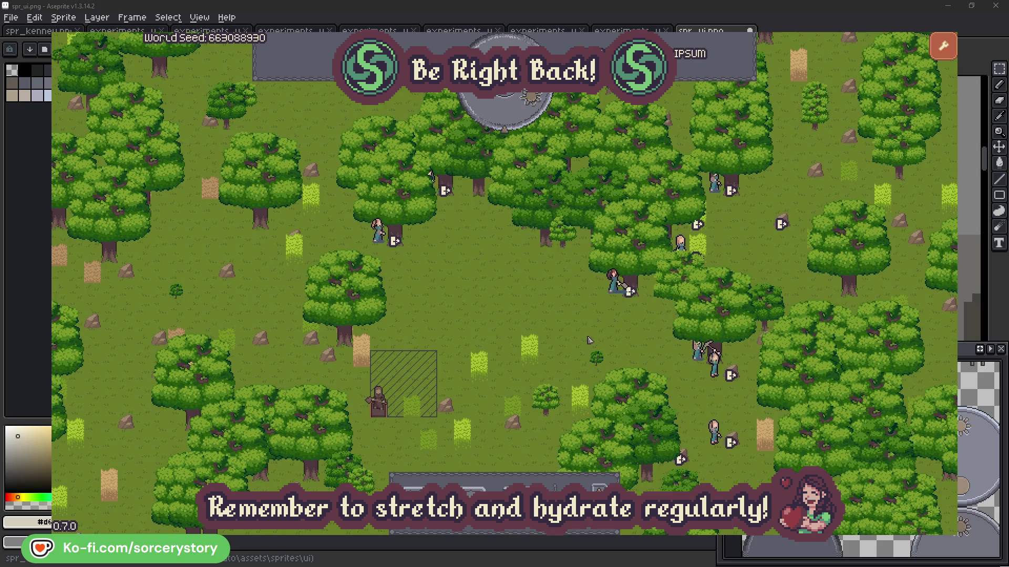
click(613, 283)
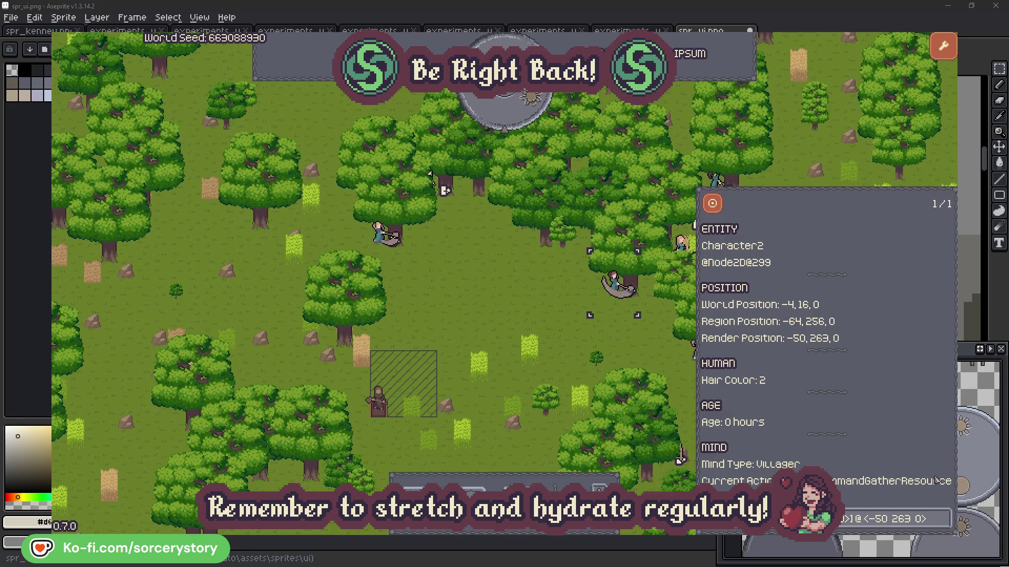
click(944, 525)
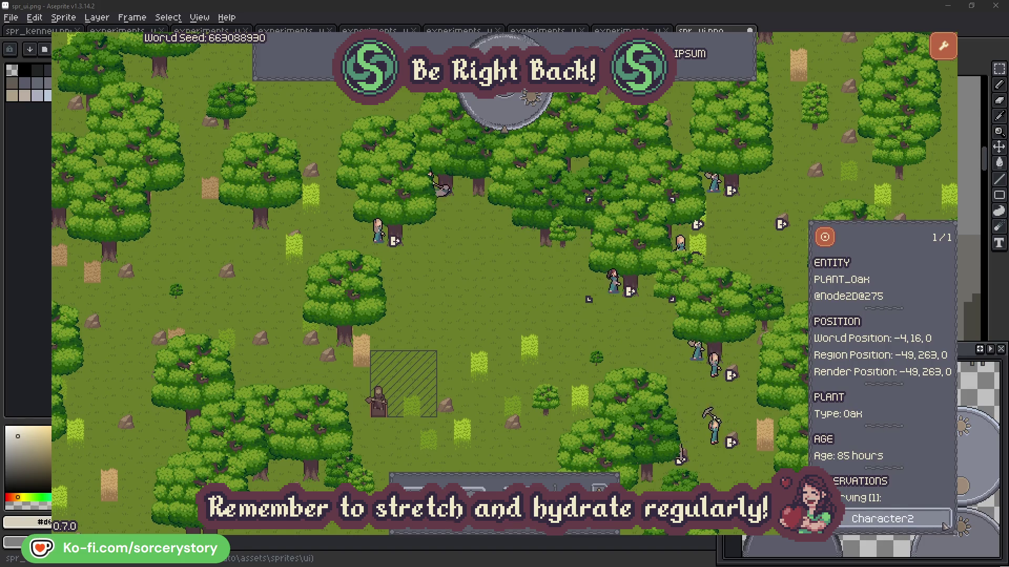
click(944, 525)
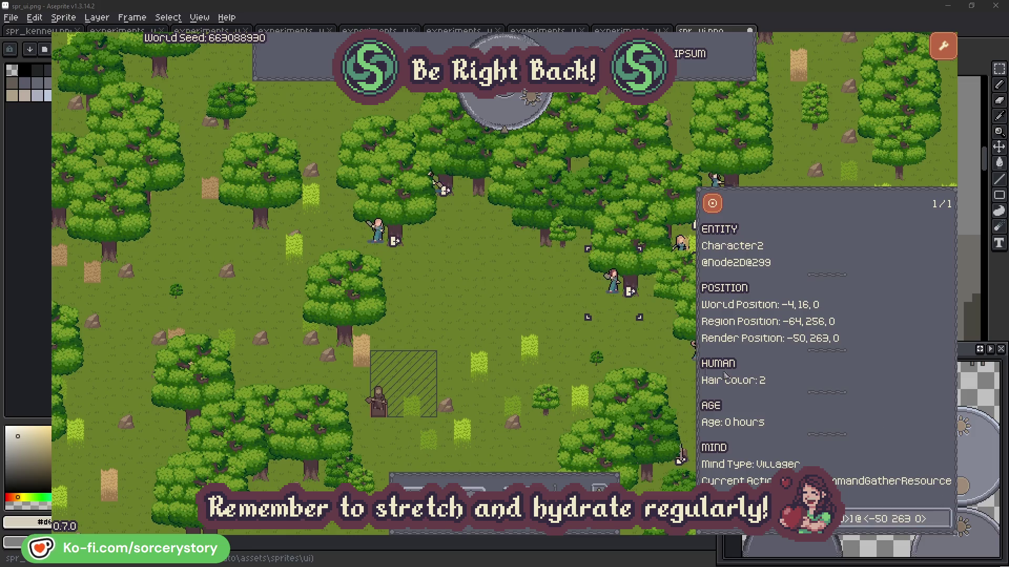
click(631, 349)
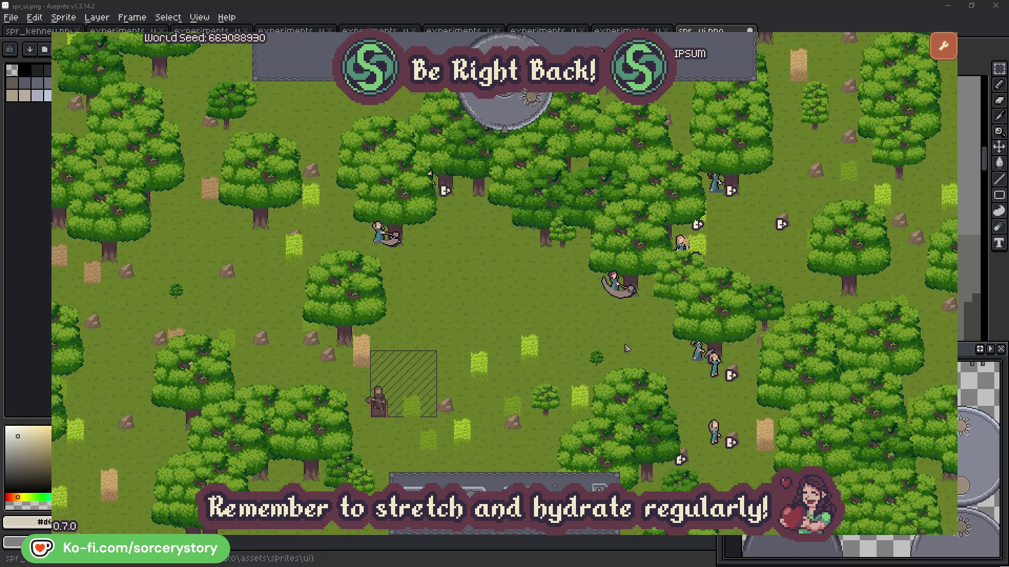
Step: Check Character0's oak tree, close the inspector, and pass one hour
click(390, 254)
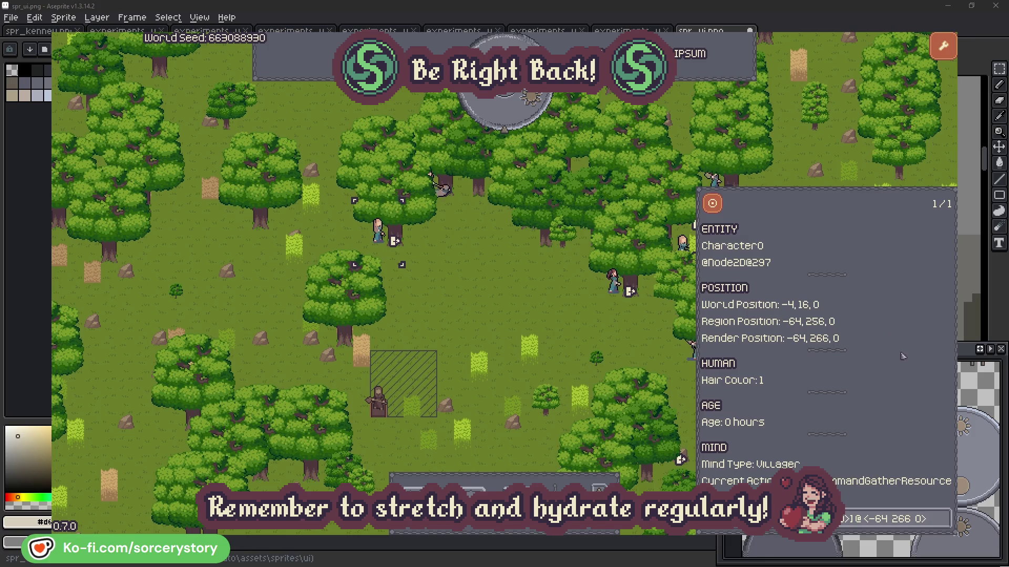
click(944, 518)
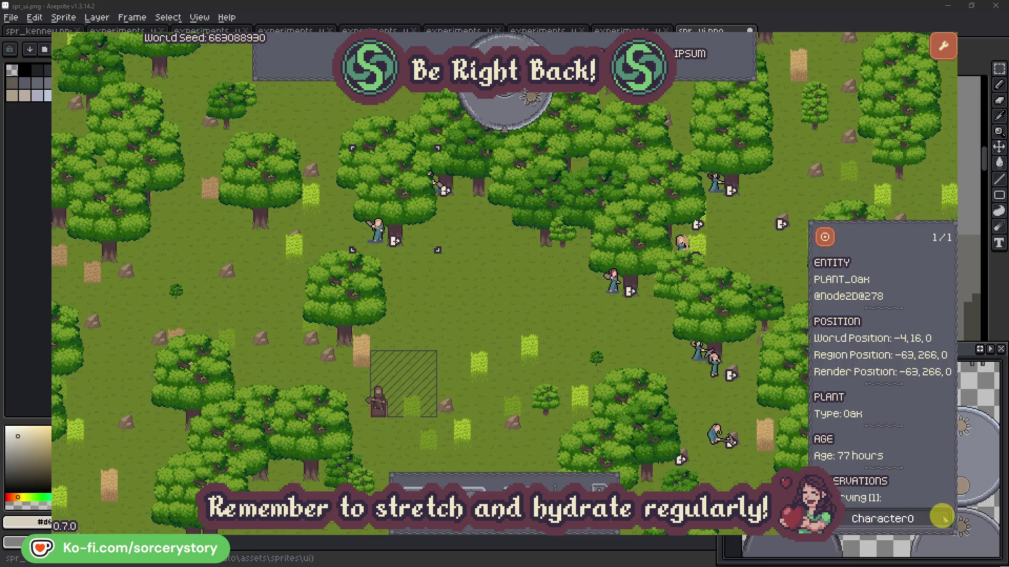
click(944, 518)
click(525, 313)
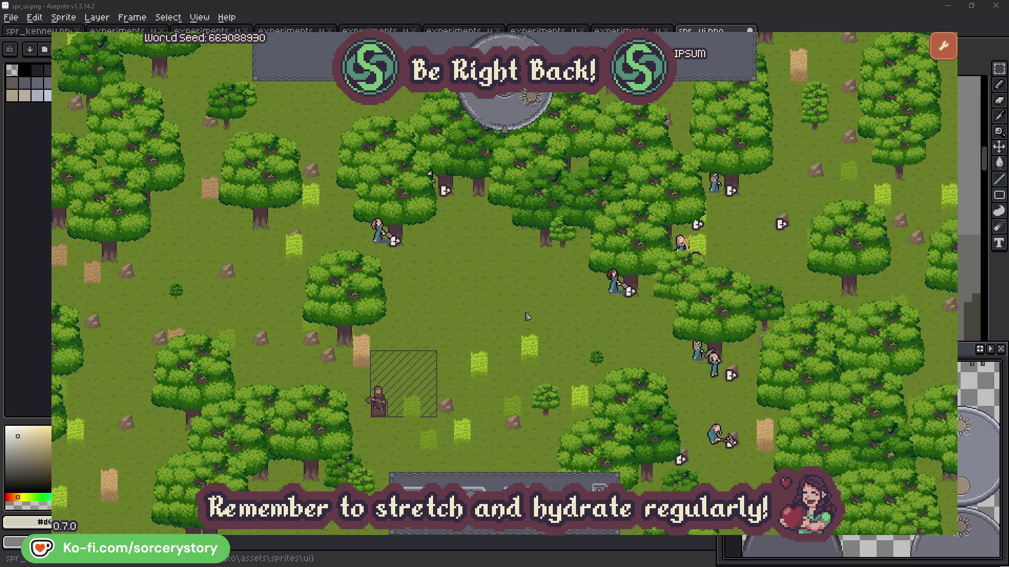
click(513, 122)
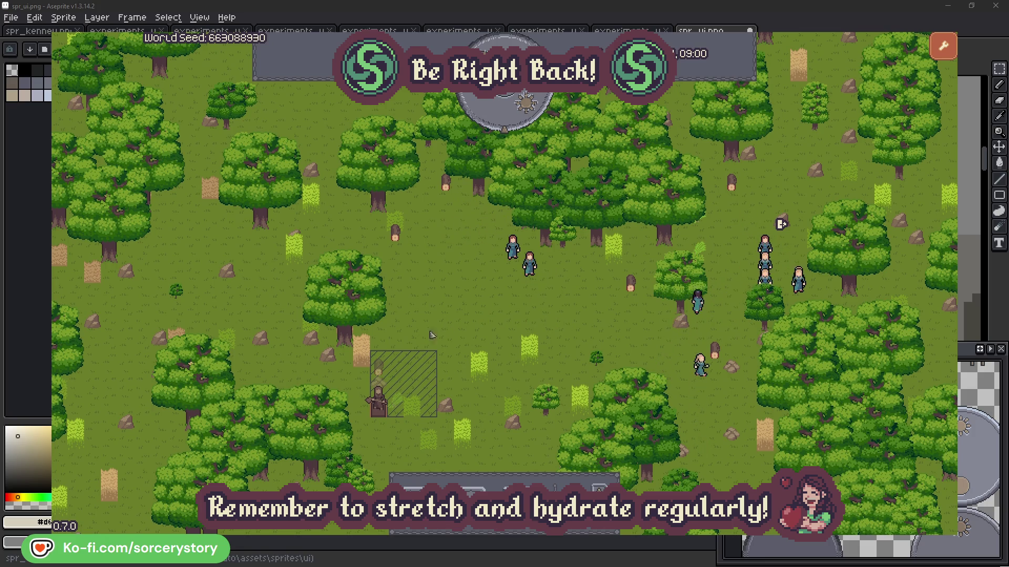
click(379, 367)
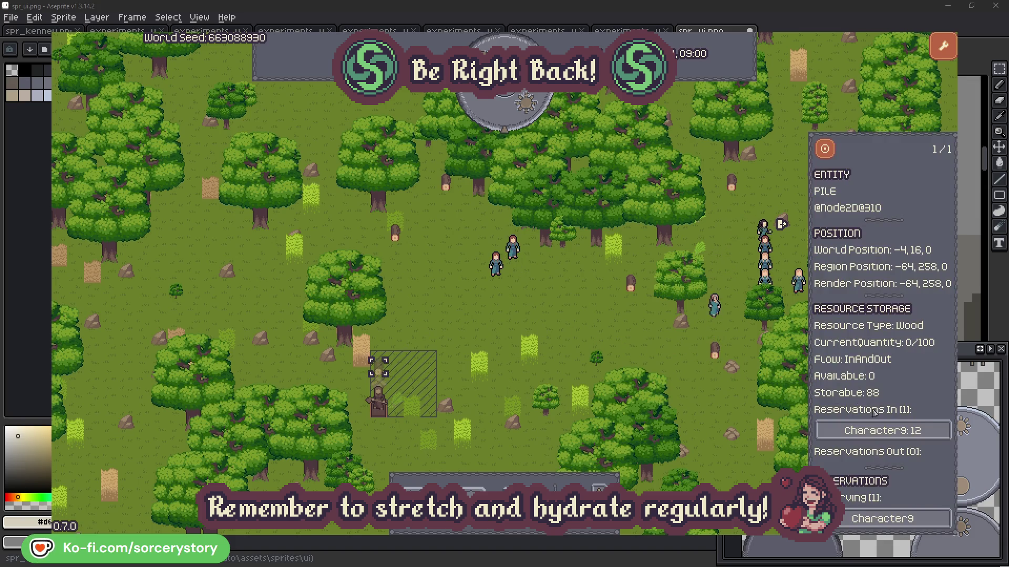
click(926, 432)
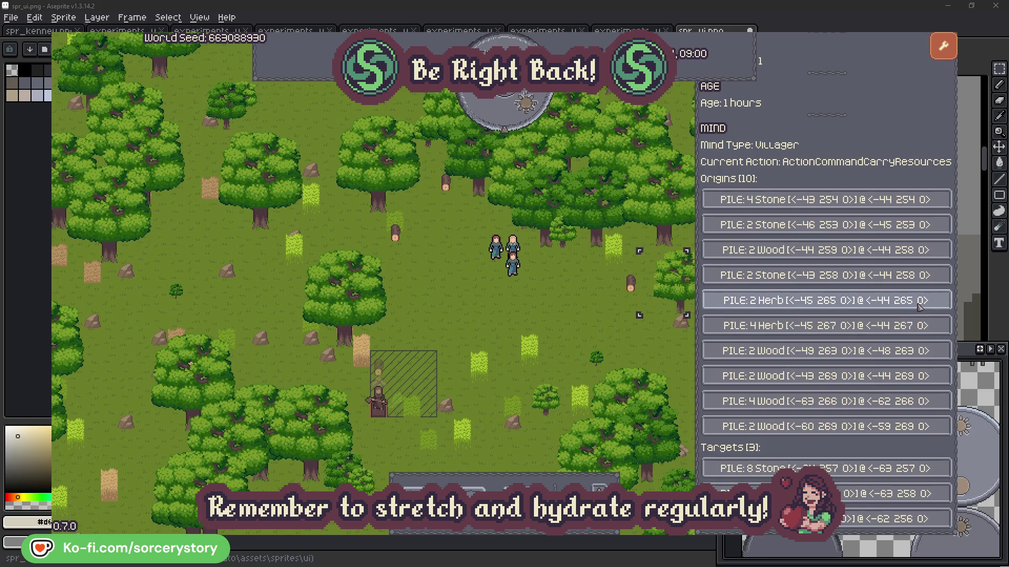
click(919, 307)
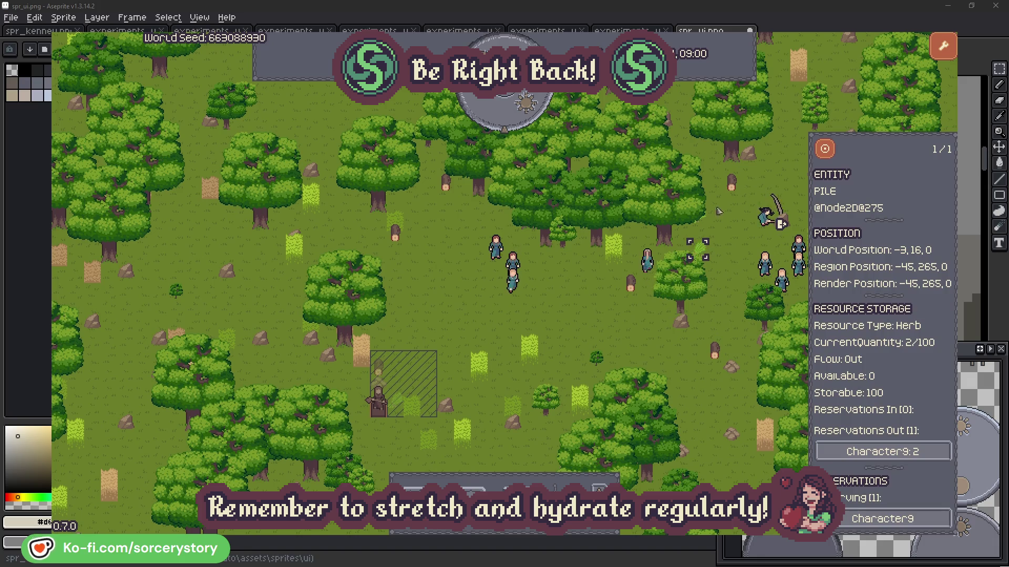
click(825, 149)
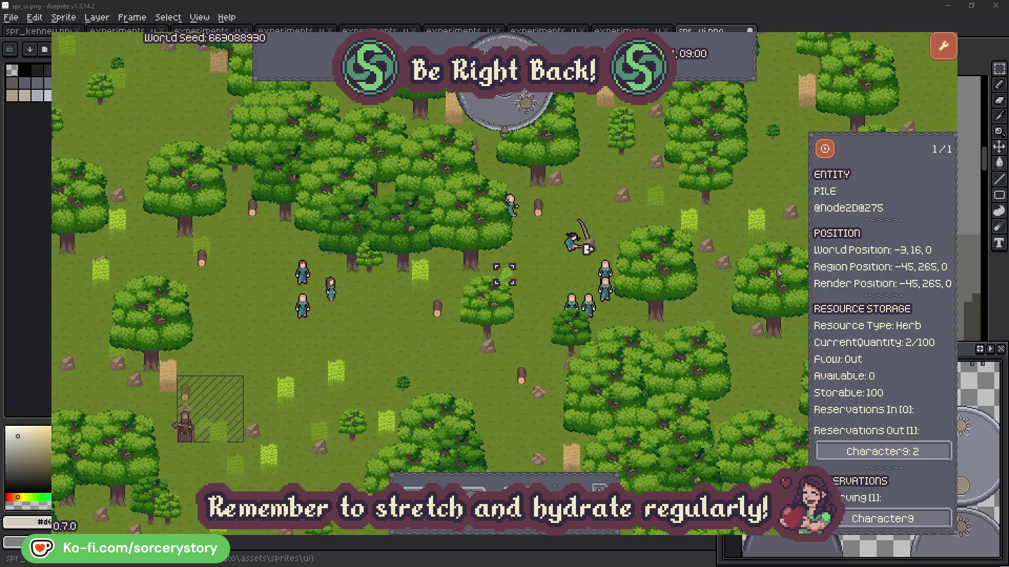
click(862, 451)
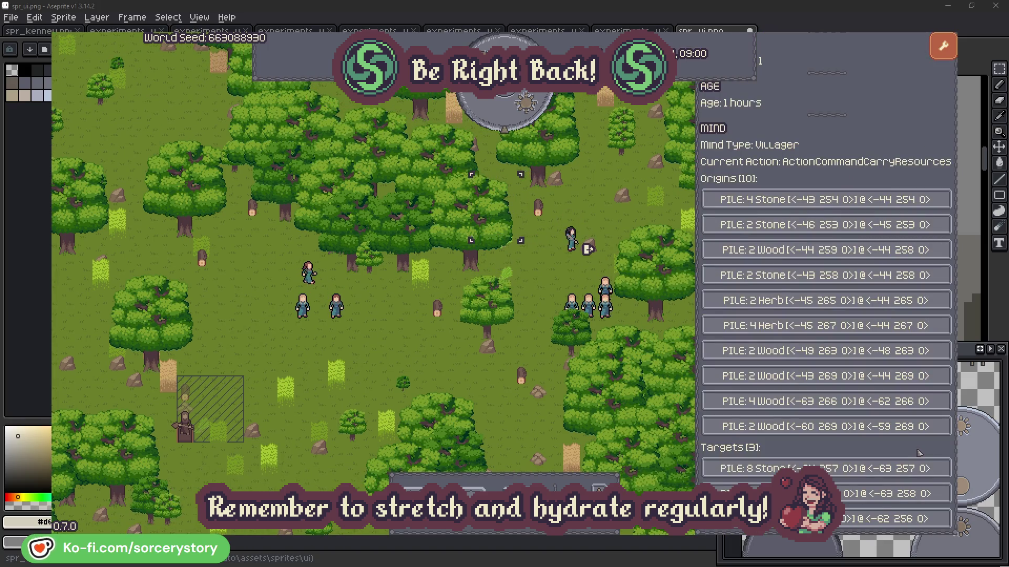
click(812, 494)
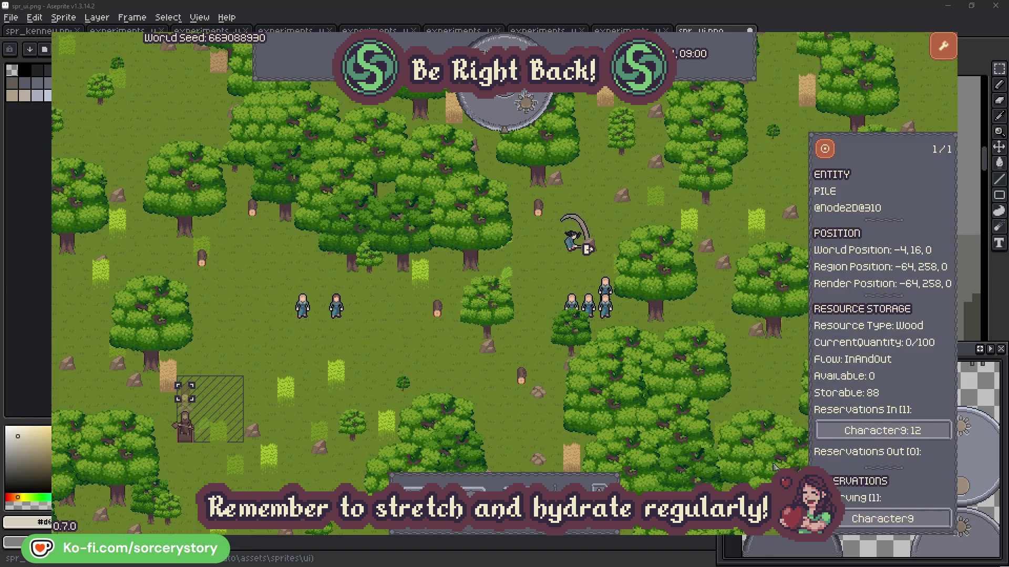
click(825, 151)
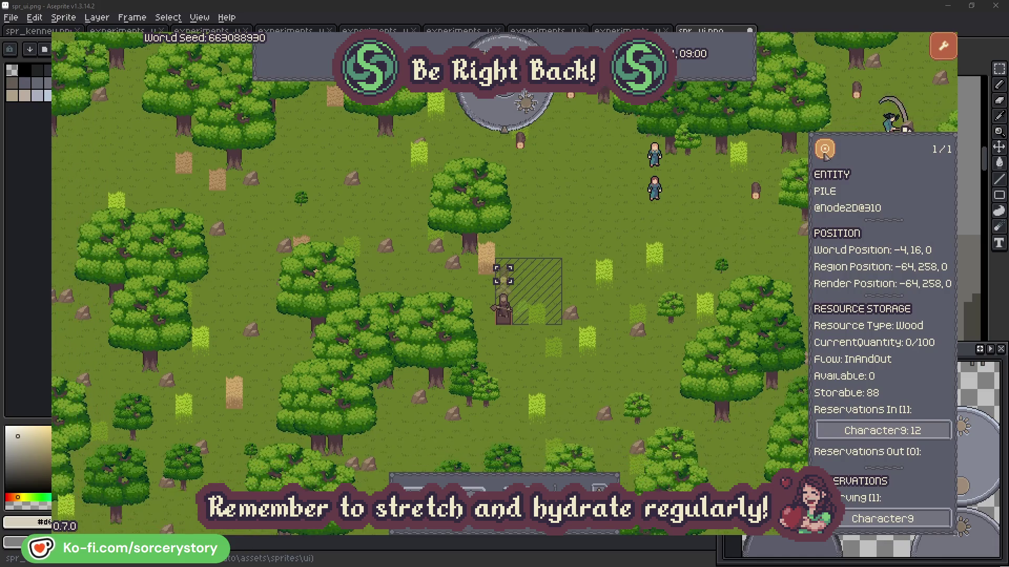
click(743, 231)
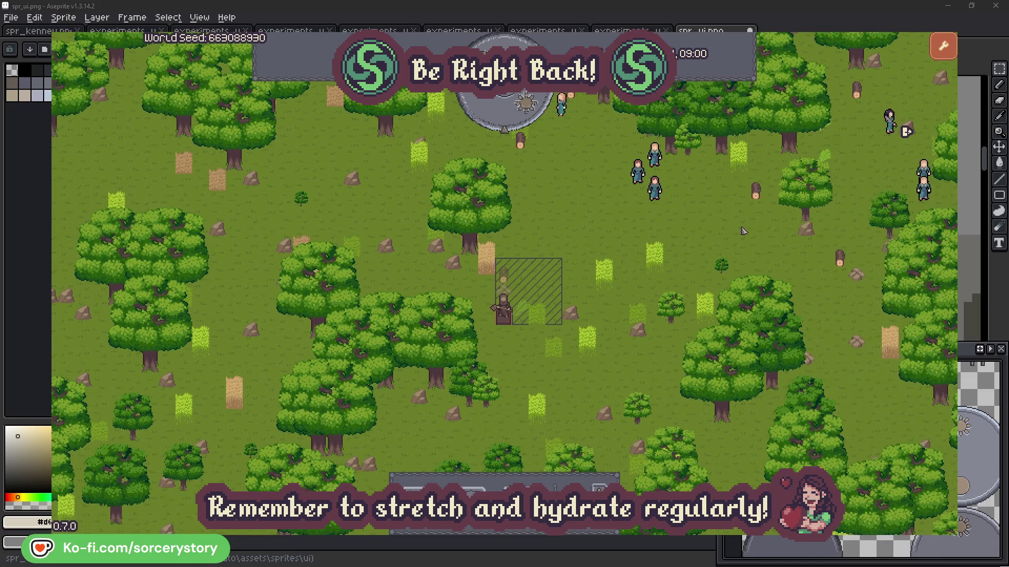
click(656, 192)
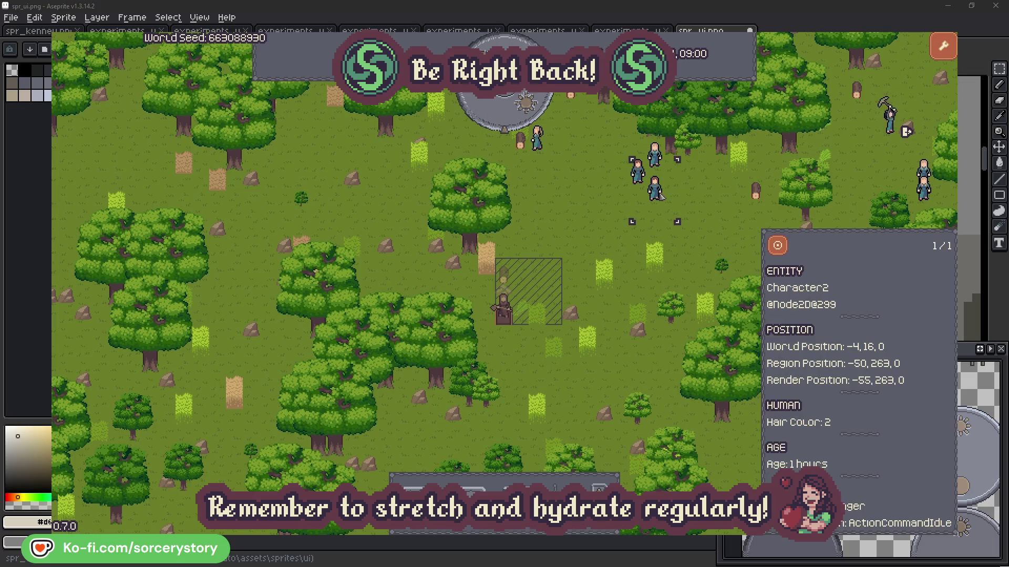
click(778, 245)
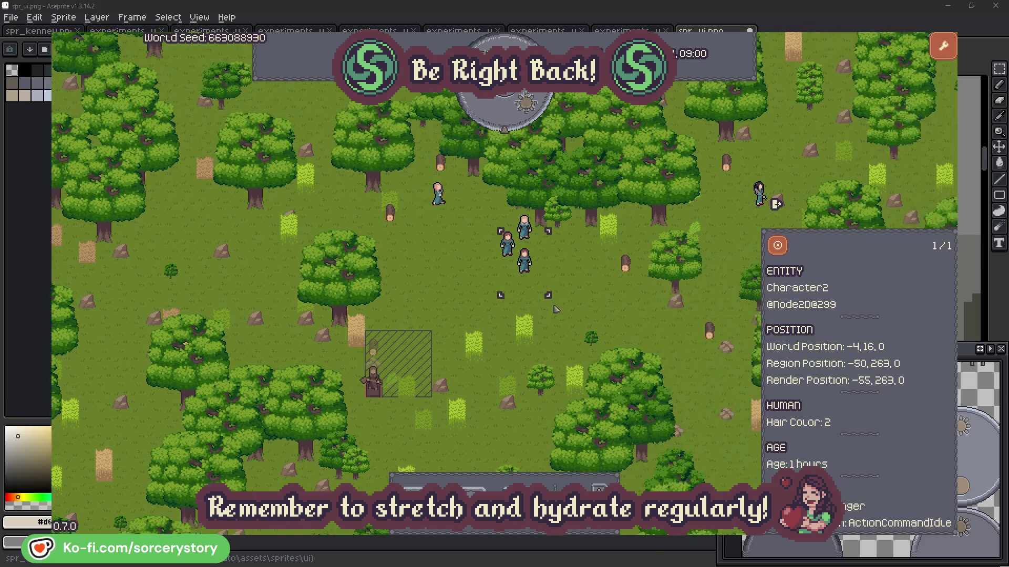
click(576, 302)
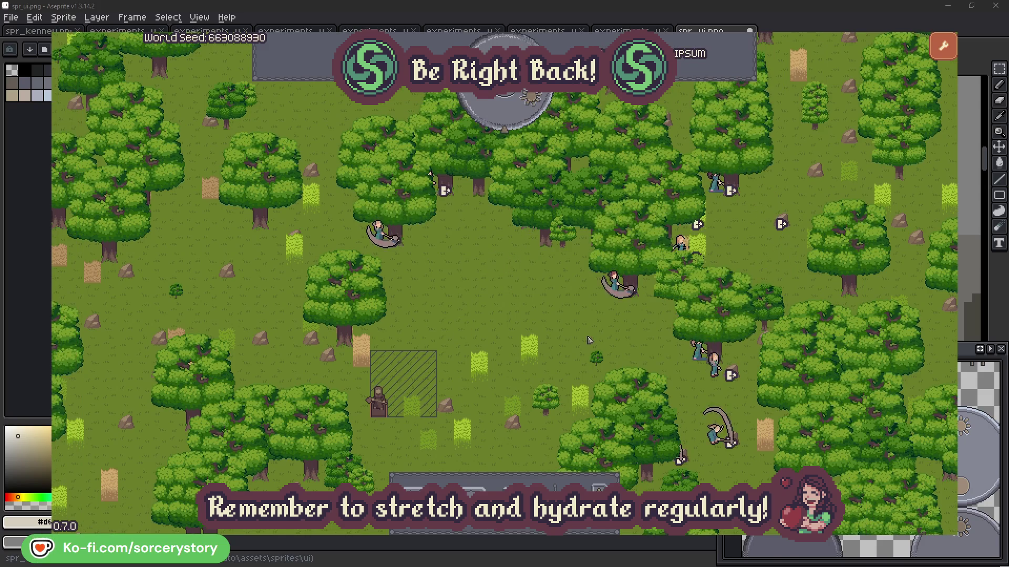
Step: Check the oak Character2 is gathering, then dismiss its inspector
click(595, 315)
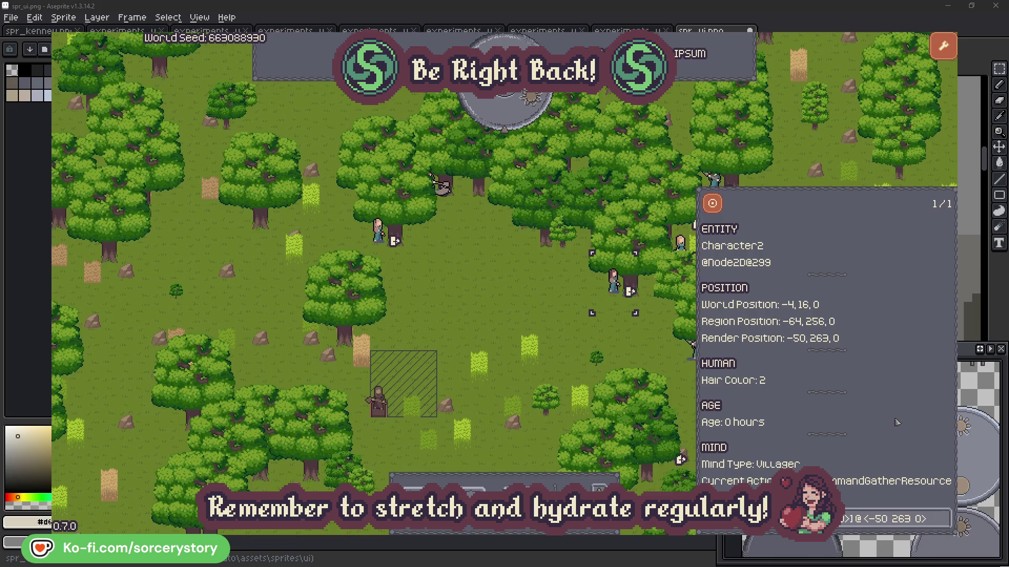
click(943, 518)
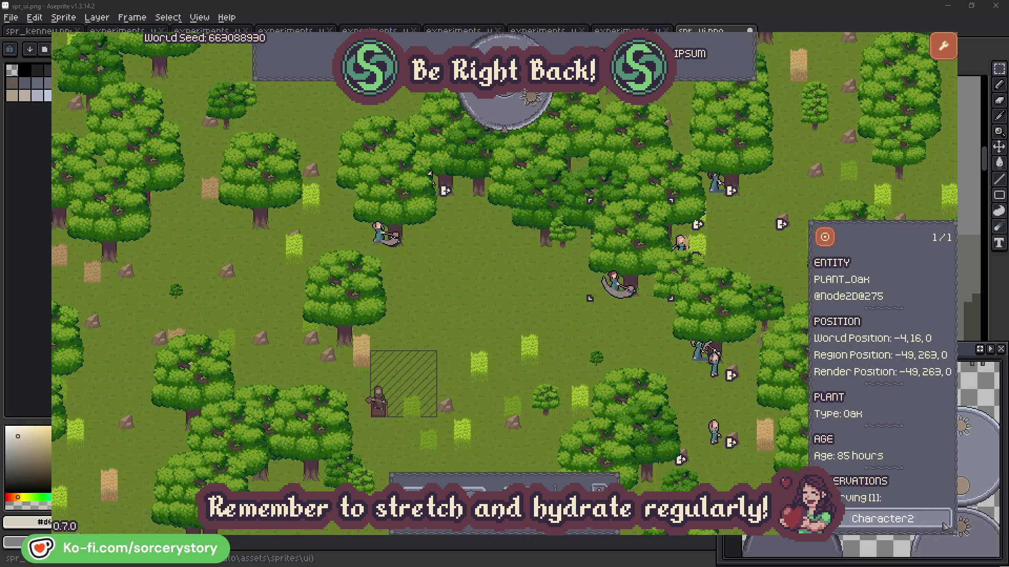
click(944, 524)
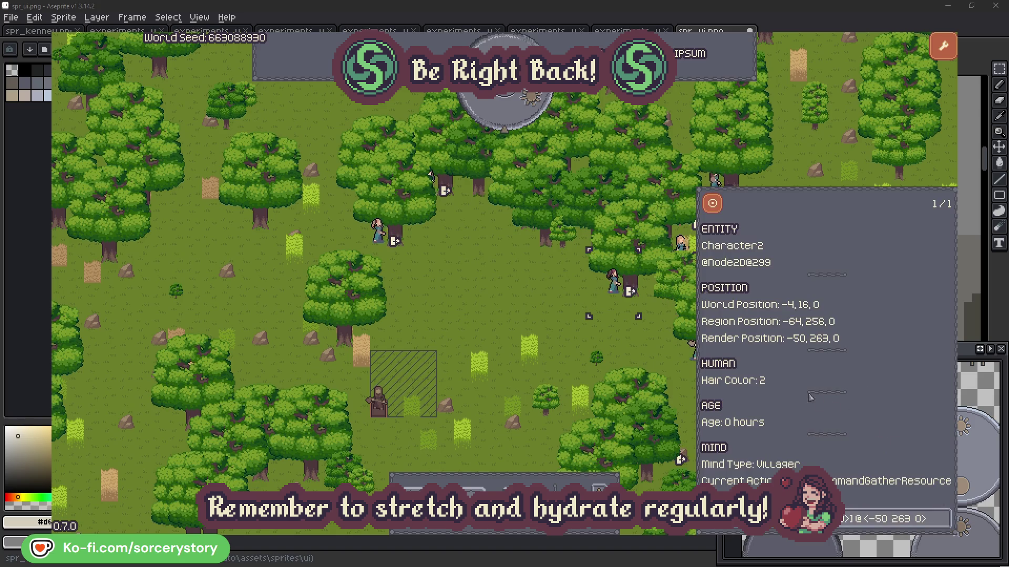
key(Escape)
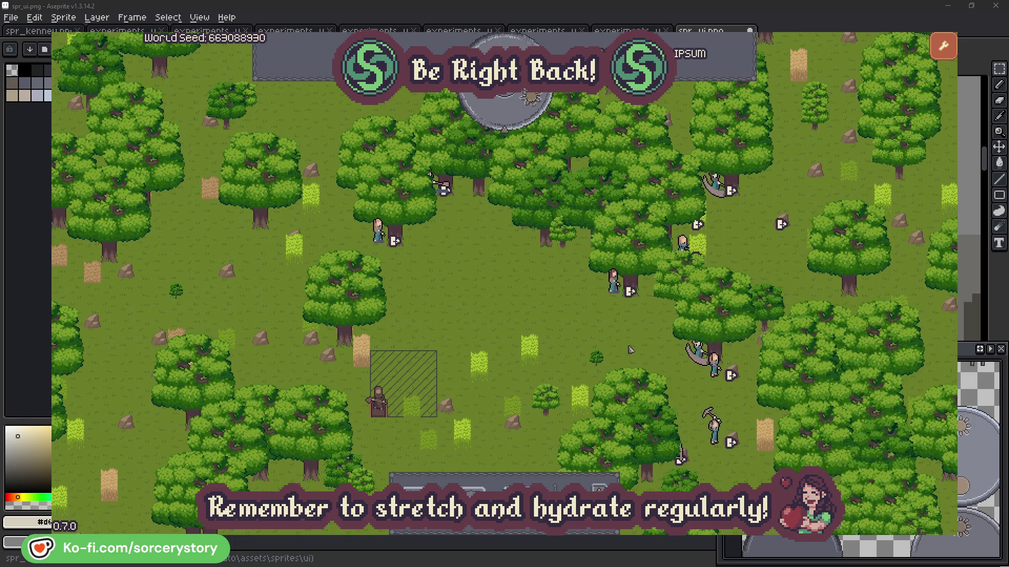
Step: Check Character0's oak, close the inspector, and pass one more hour
click(380, 243)
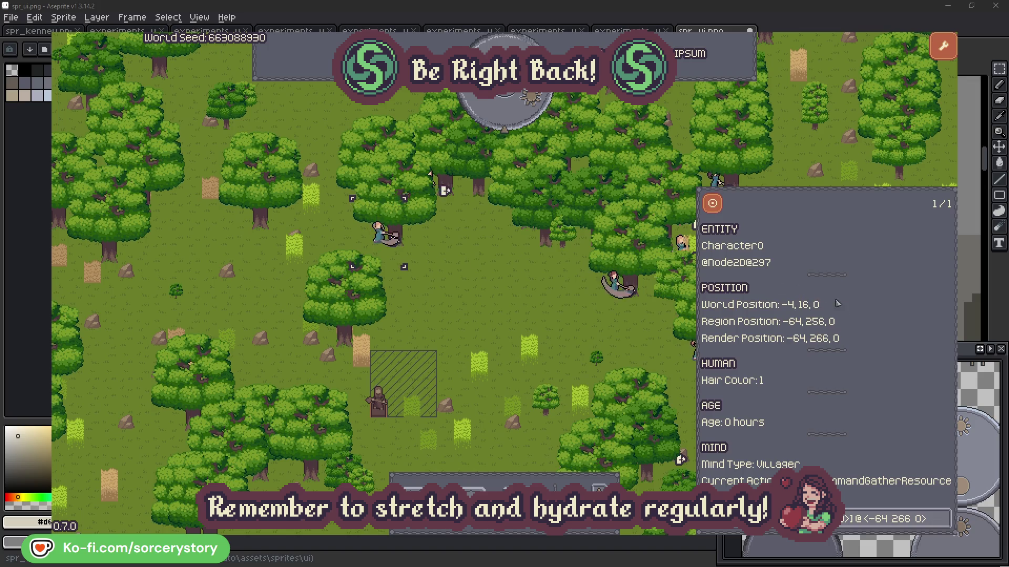
click(893, 518)
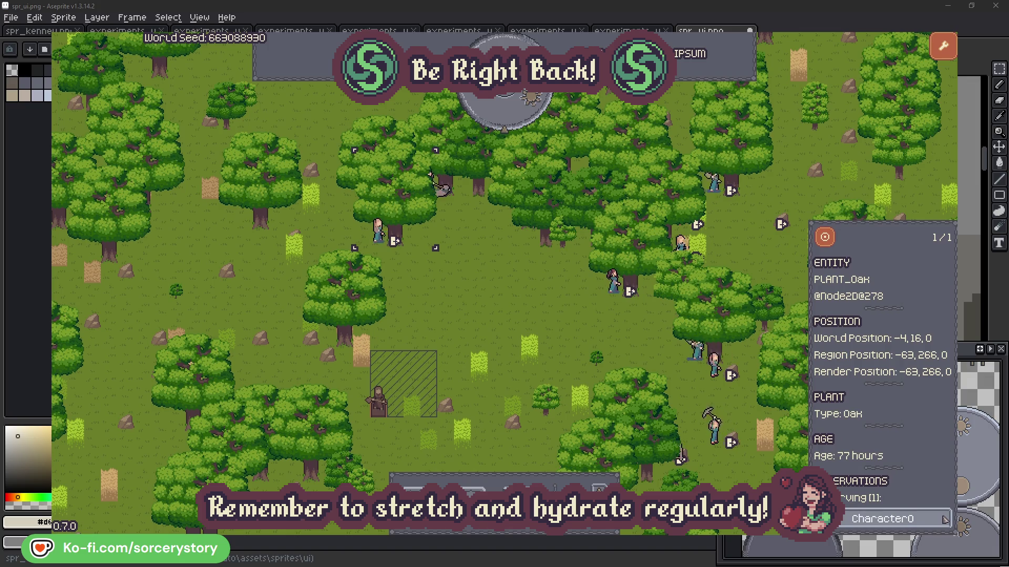
click(944, 519)
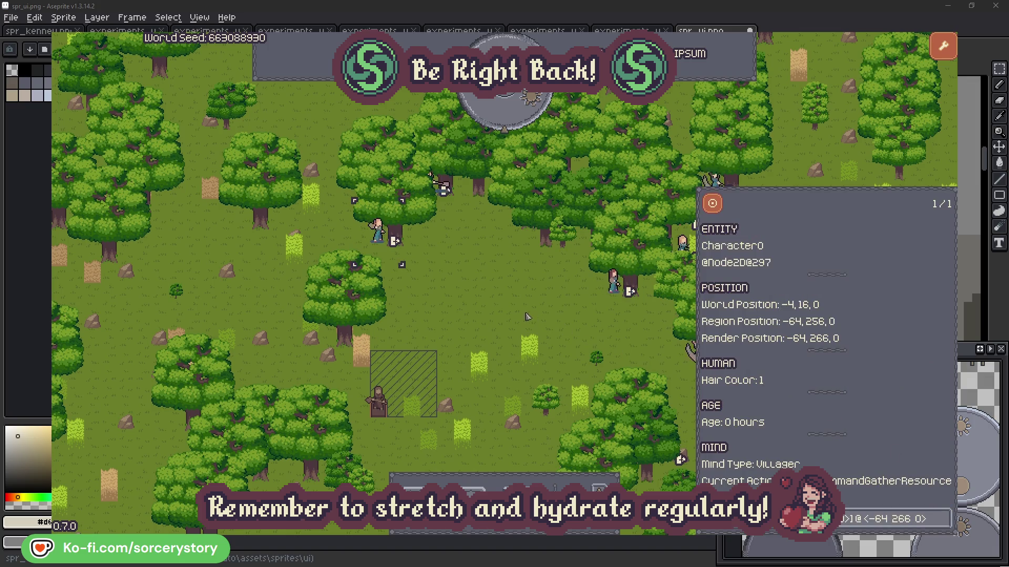
click(527, 316)
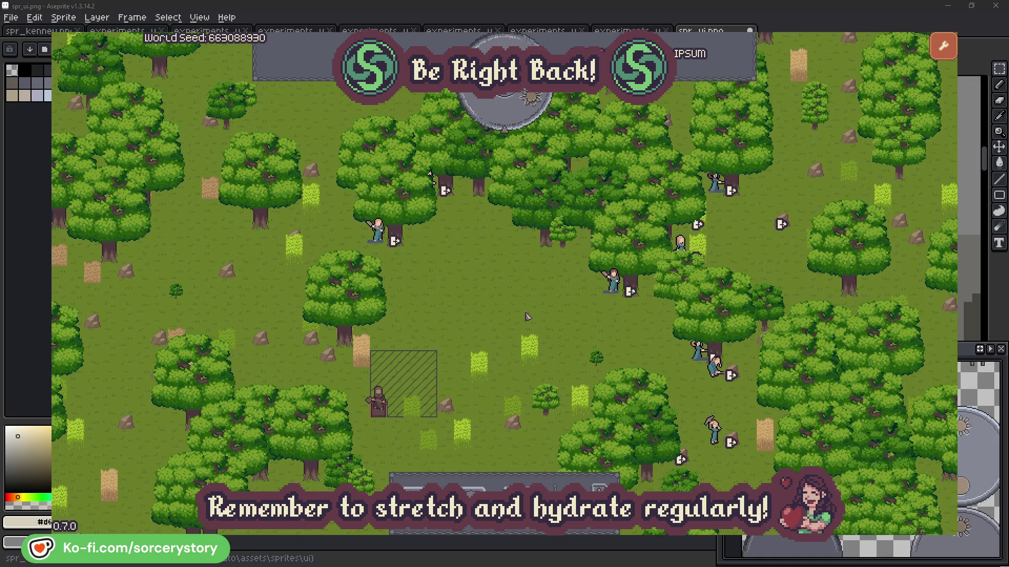
click(514, 118)
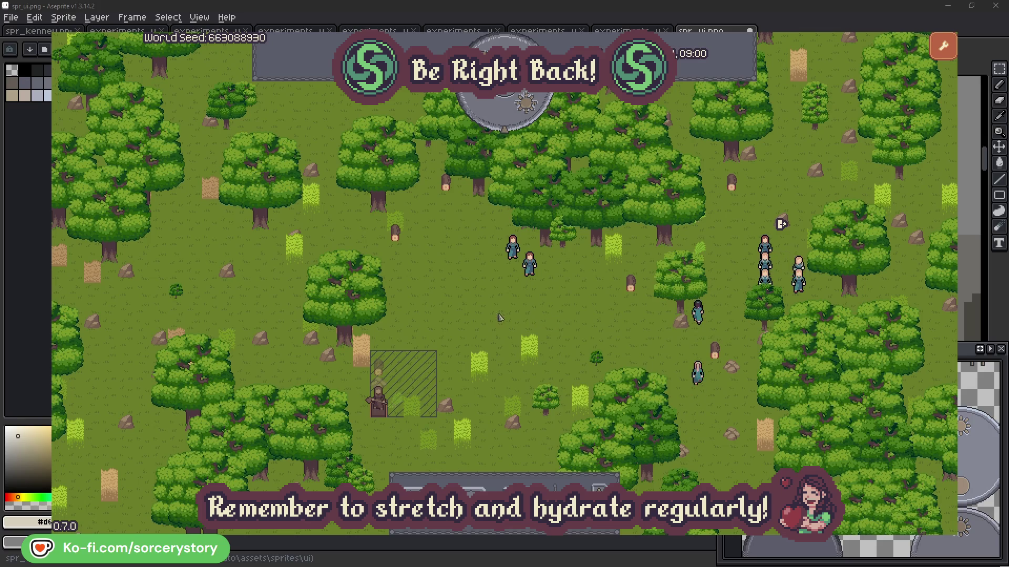
Step: Trace the wood pile to Character9, its Herb pile and Wood pile target, then glance at Character2
click(379, 367)
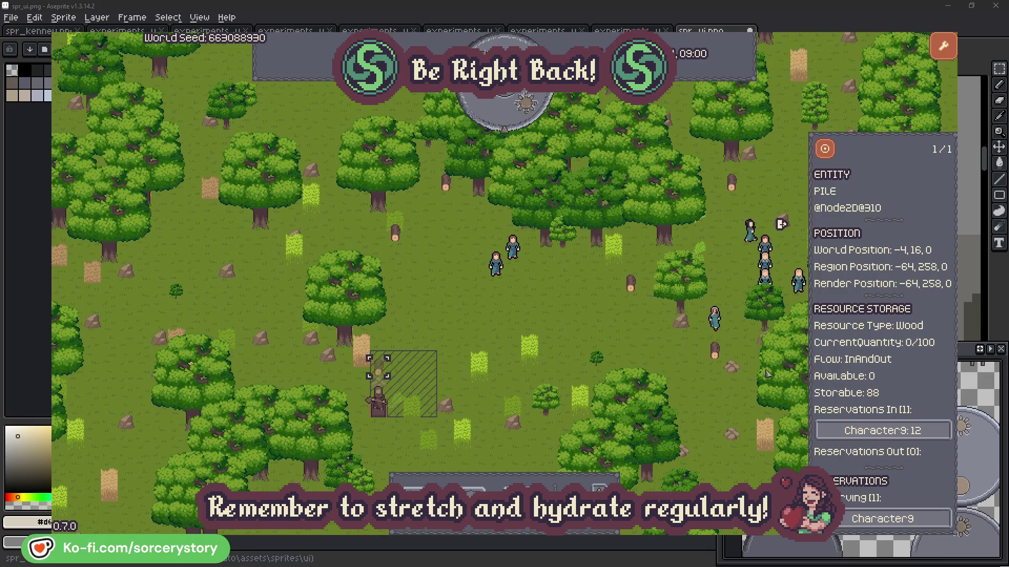
click(925, 430)
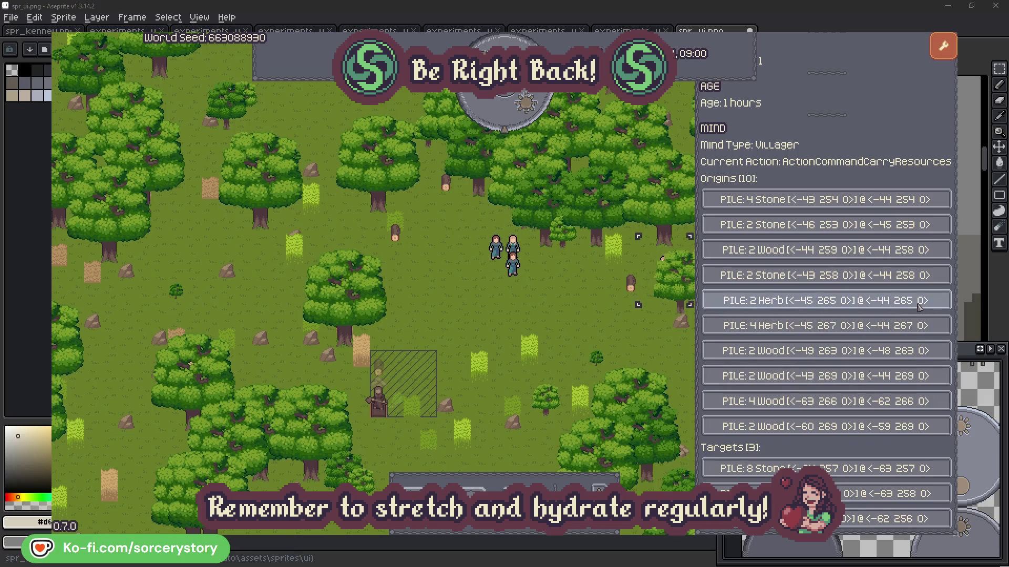
click(920, 307)
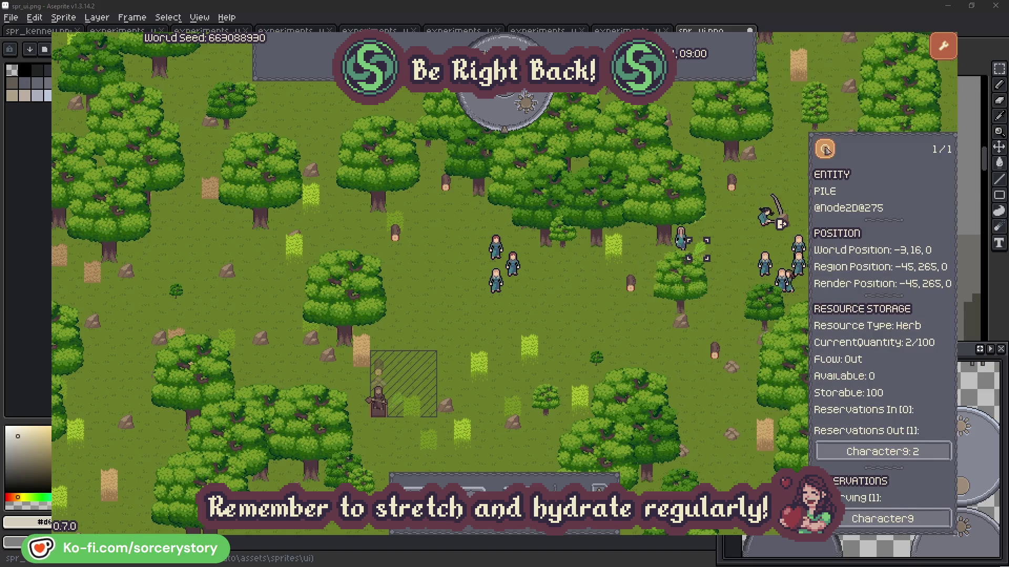
click(832, 154)
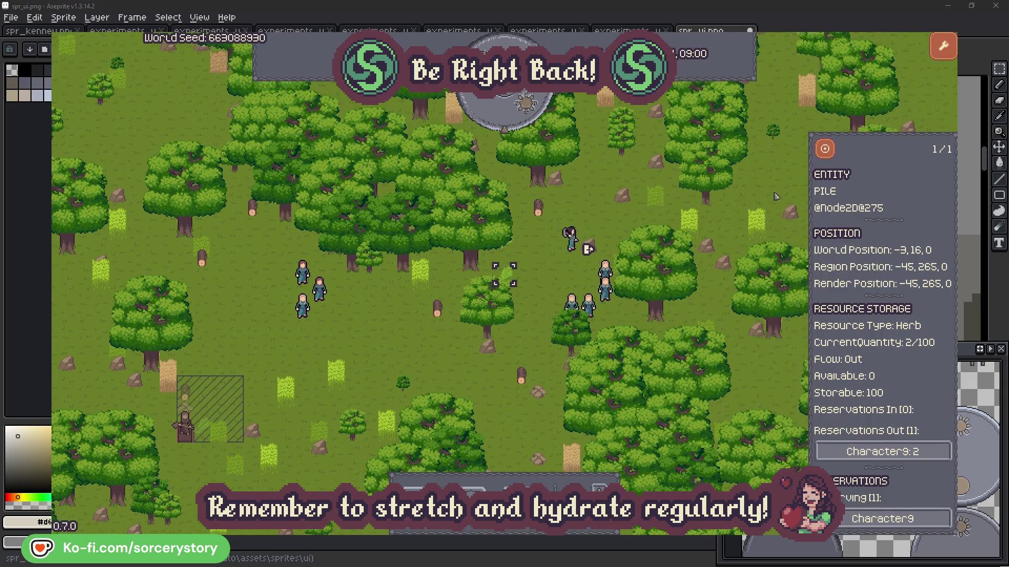
click(912, 450)
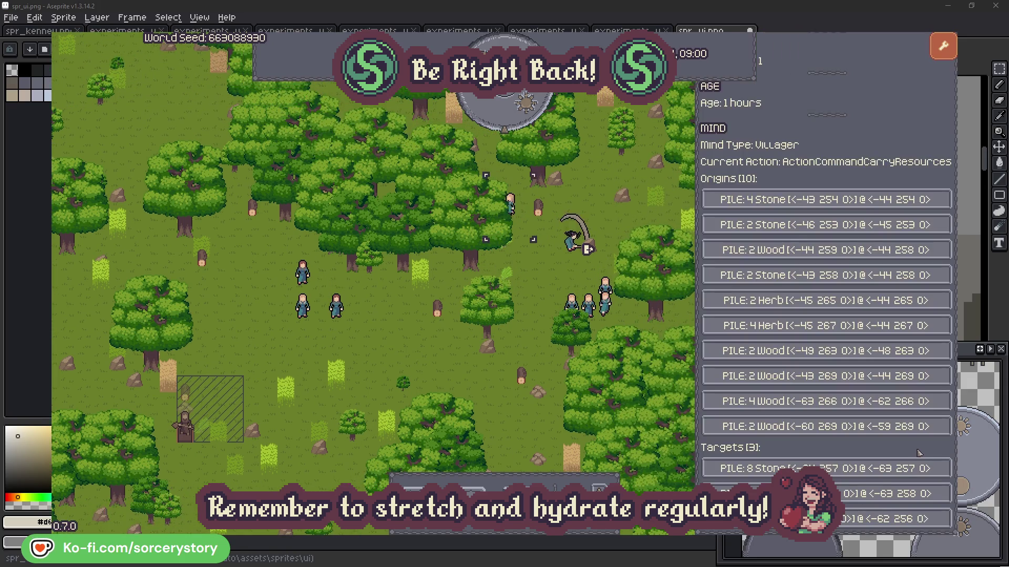
click(846, 494)
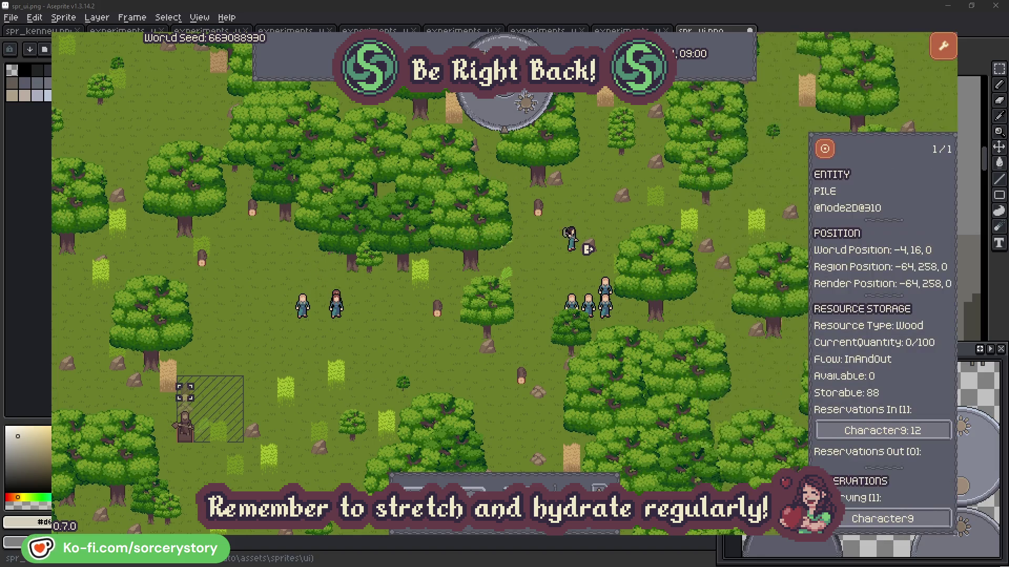
click(825, 150)
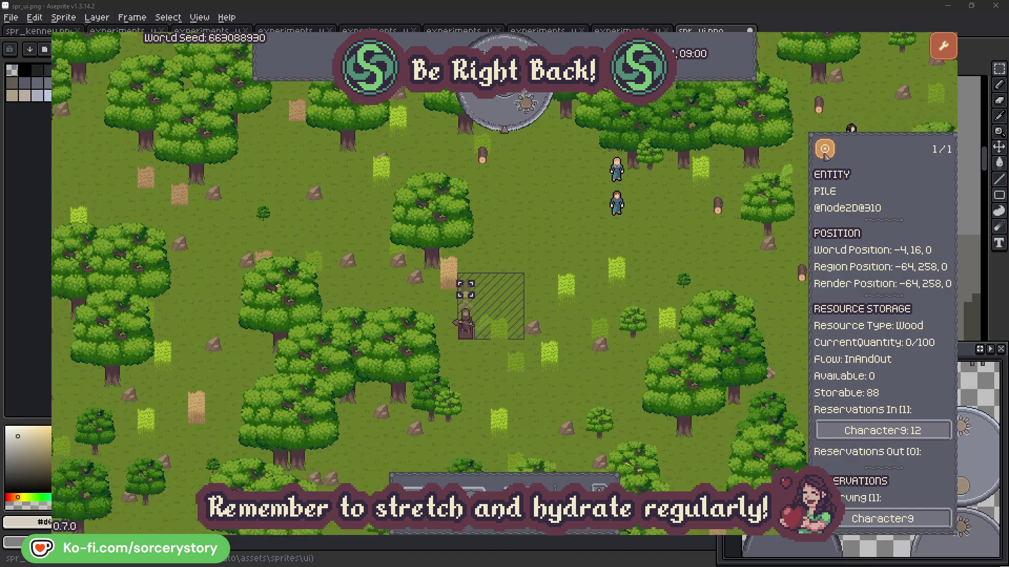
click(743, 231)
click(661, 195)
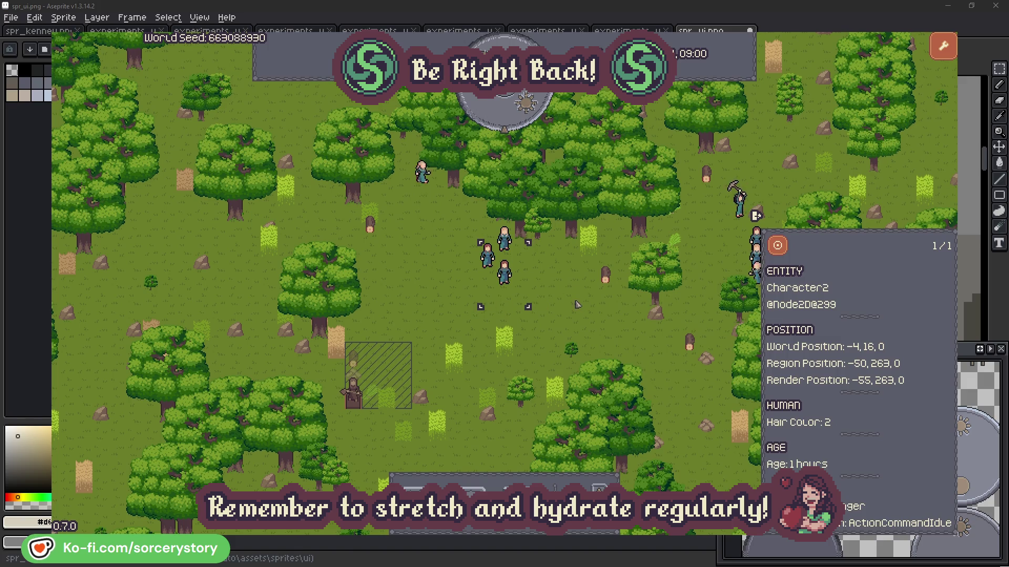
click(577, 305)
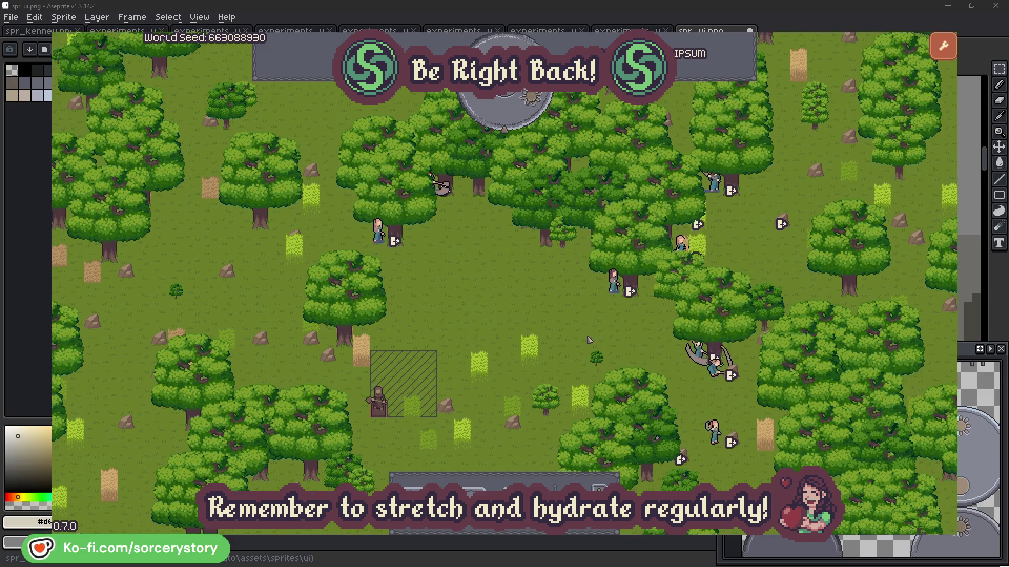
Step: Check the oak Character2 is gathering from, then close its inspector
click(598, 306)
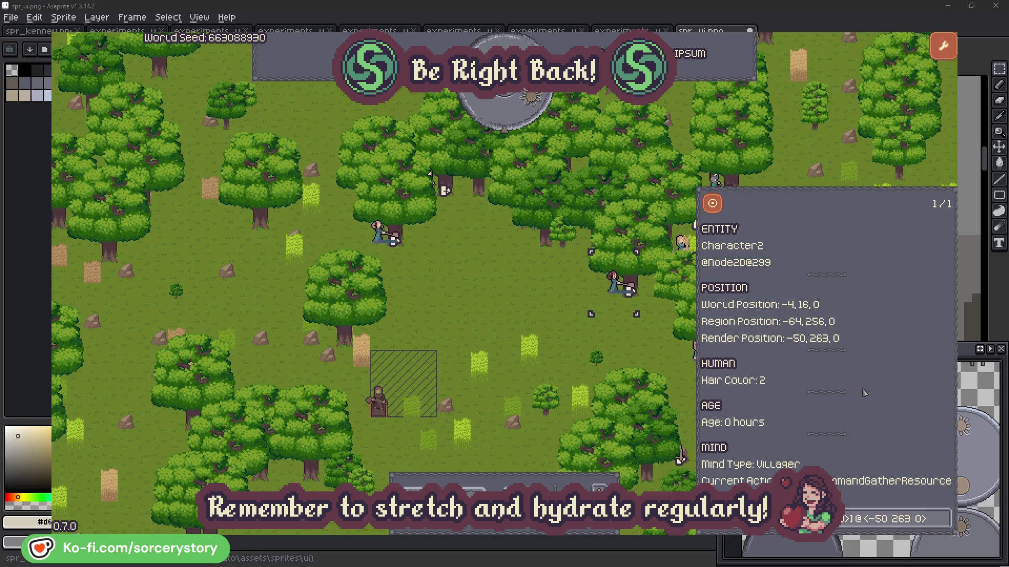
click(944, 525)
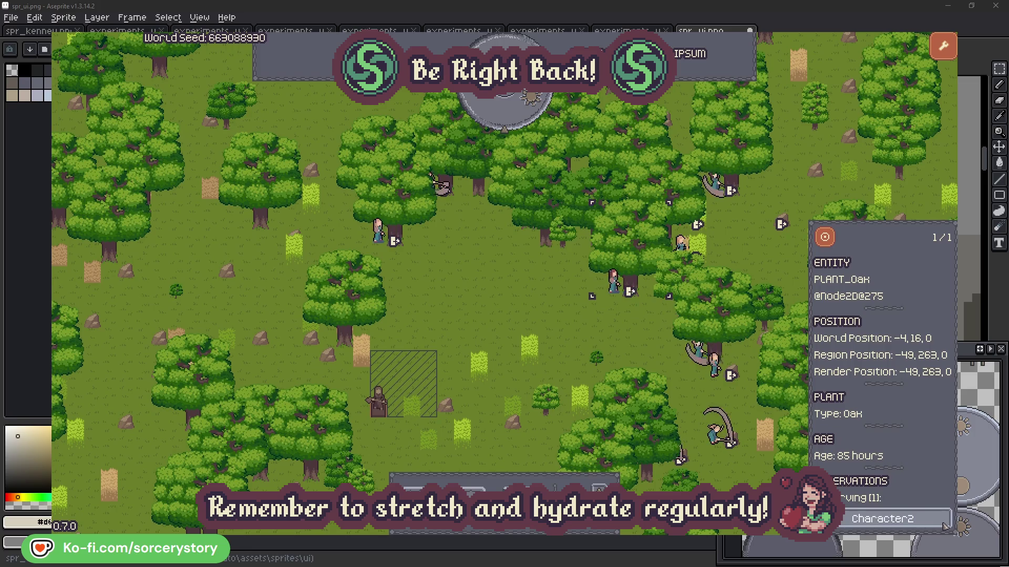
click(942, 524)
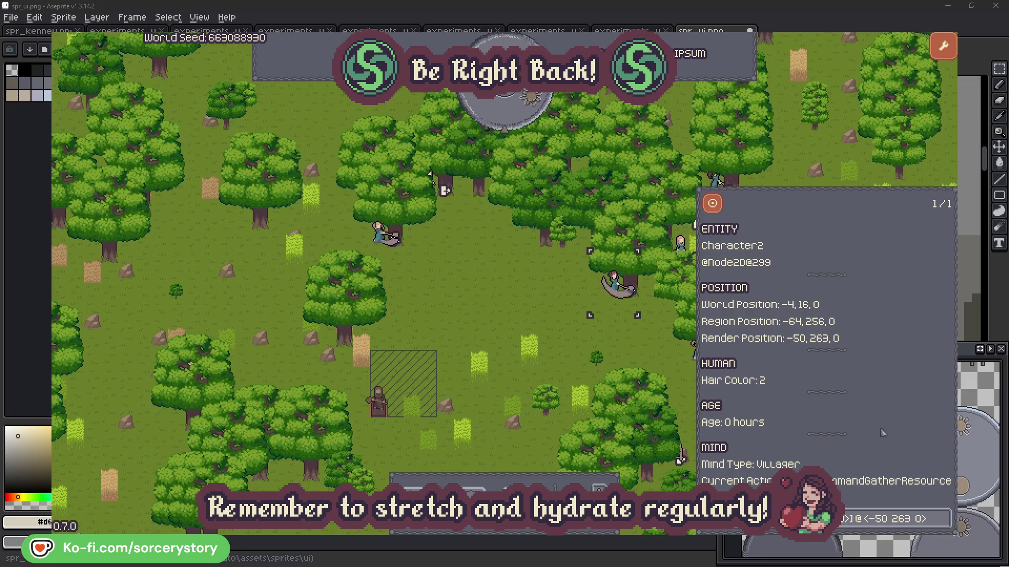
click(630, 349)
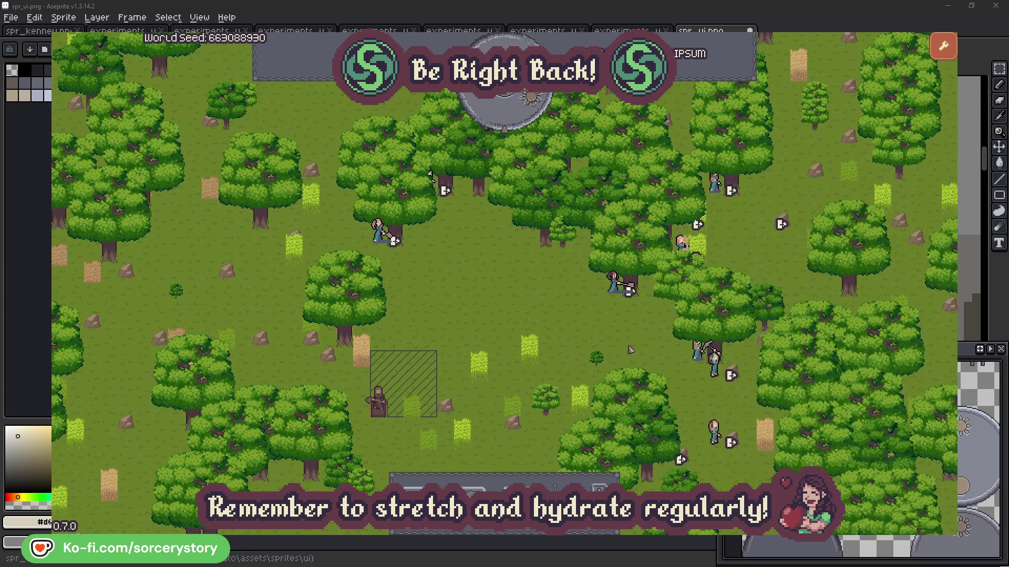
Step: Check Character0's oak, close the inspector, and pass one hour
click(378, 231)
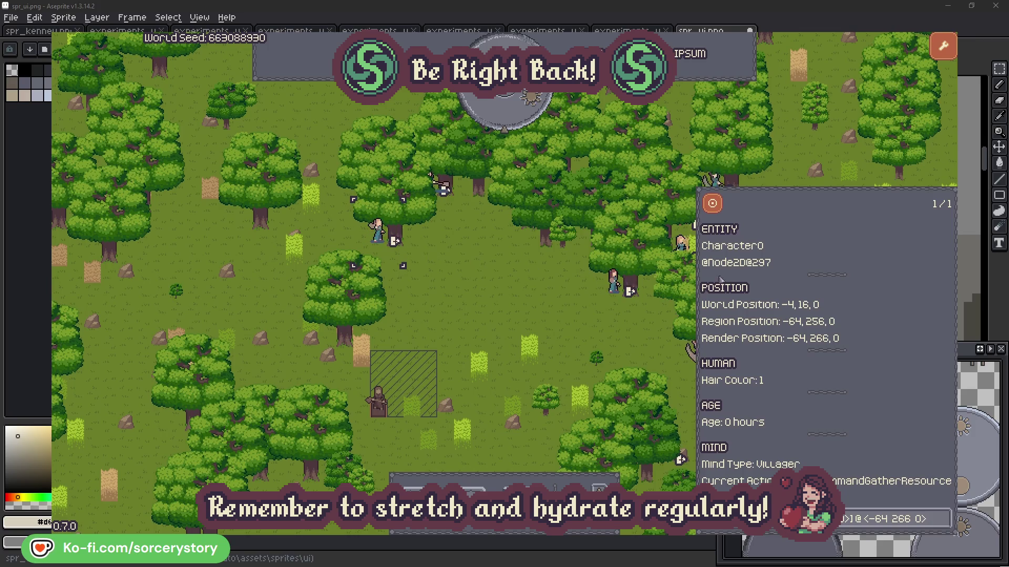
click(943, 518)
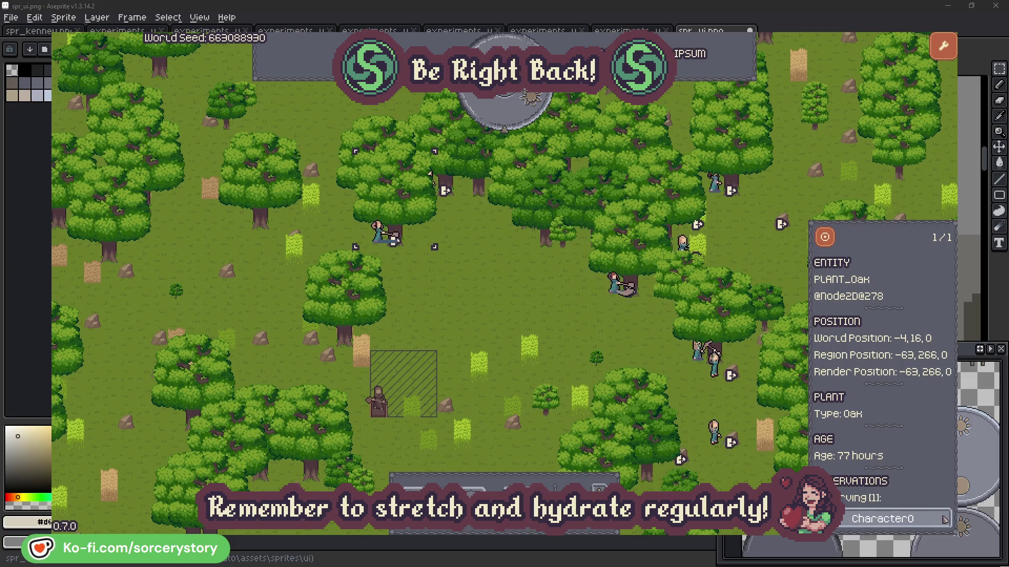
click(943, 518)
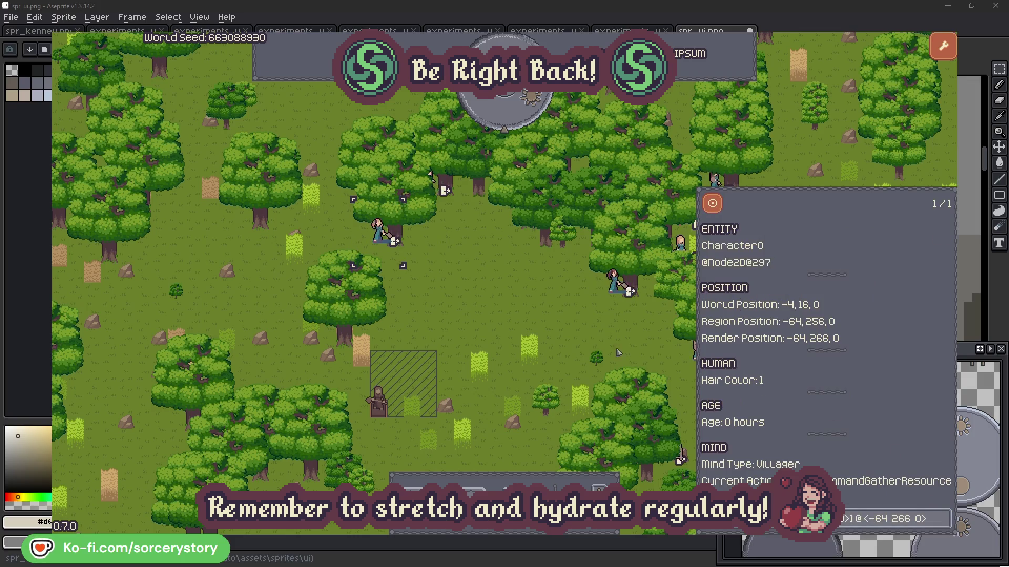
click(528, 317)
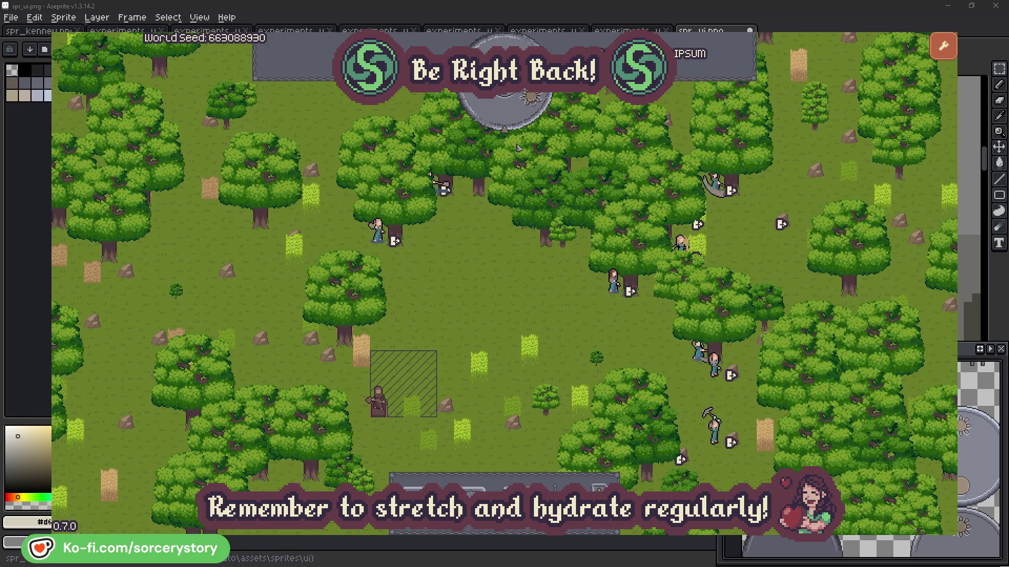
click(513, 119)
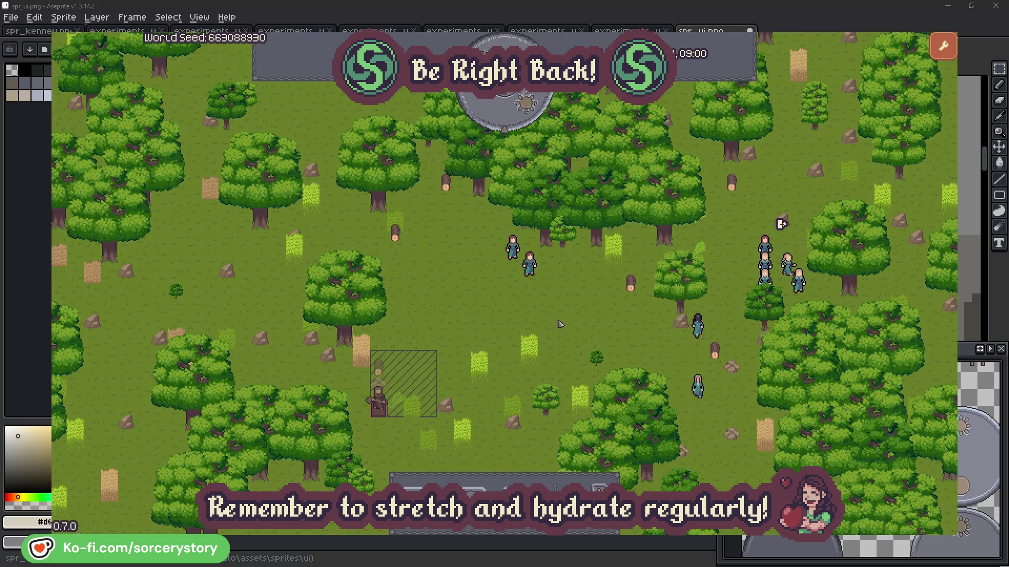
Step: Trace the wood pile to Character9, its Herb pile and second Wood pile target
click(378, 367)
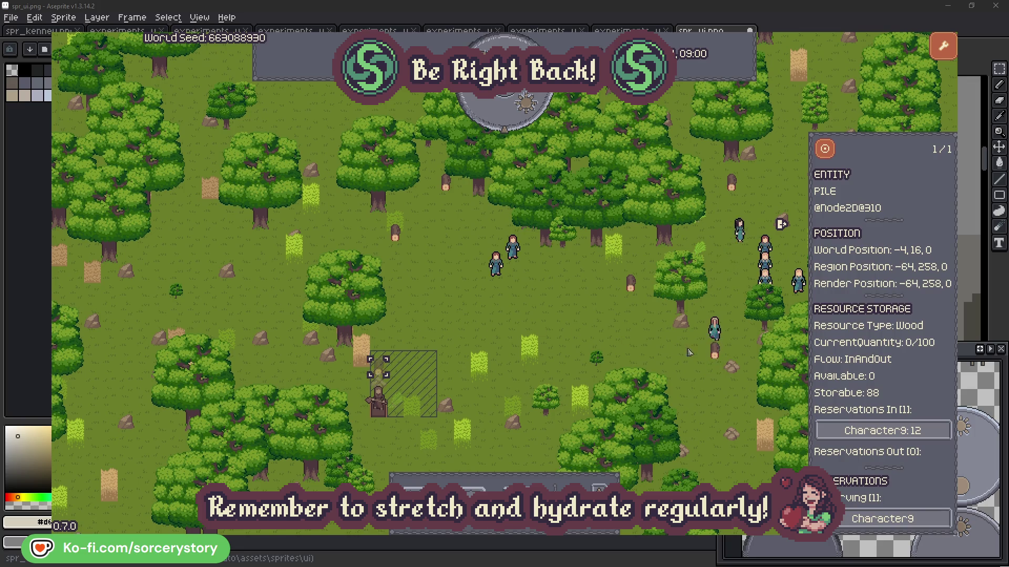
click(927, 431)
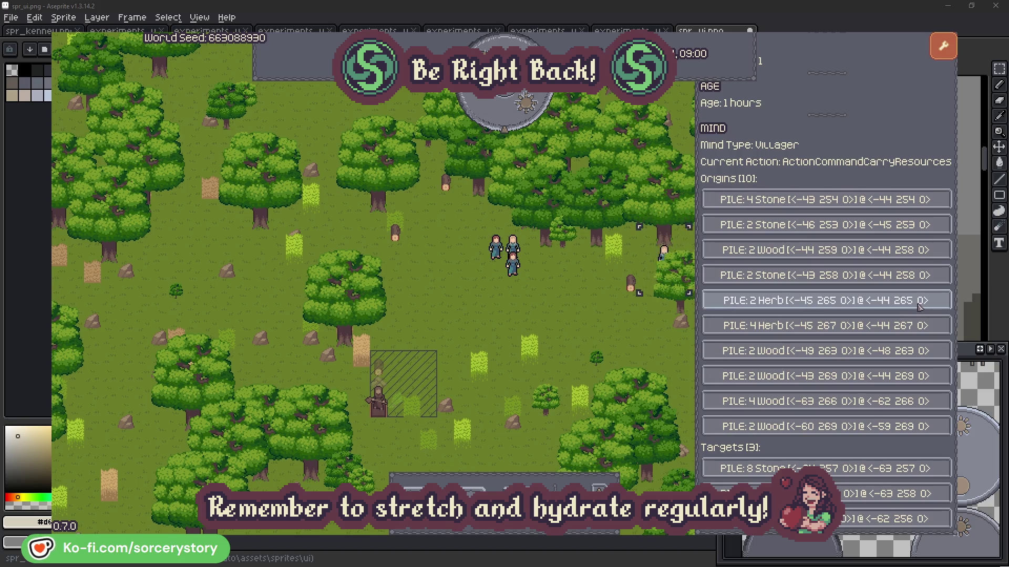
click(919, 307)
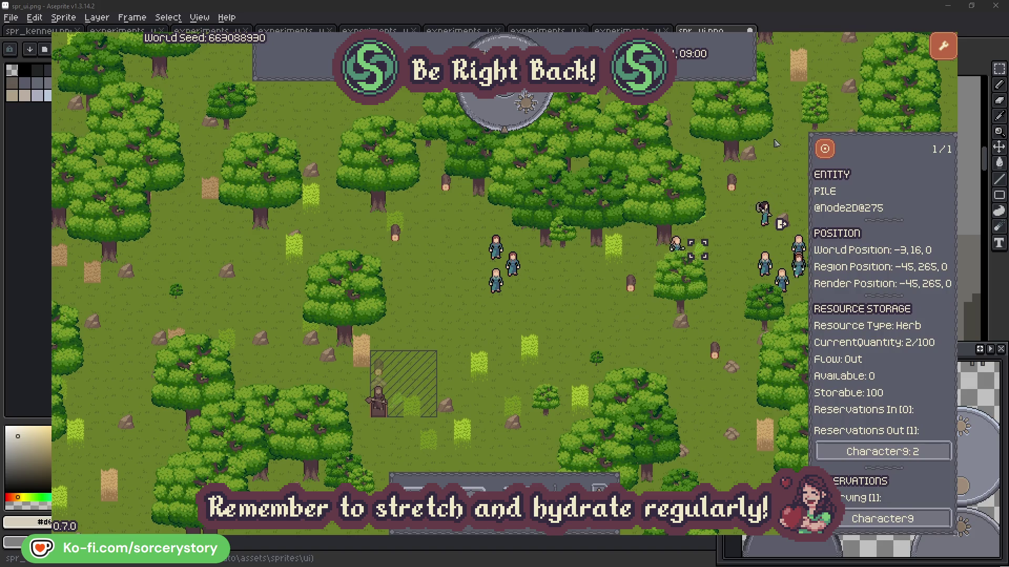
click(832, 153)
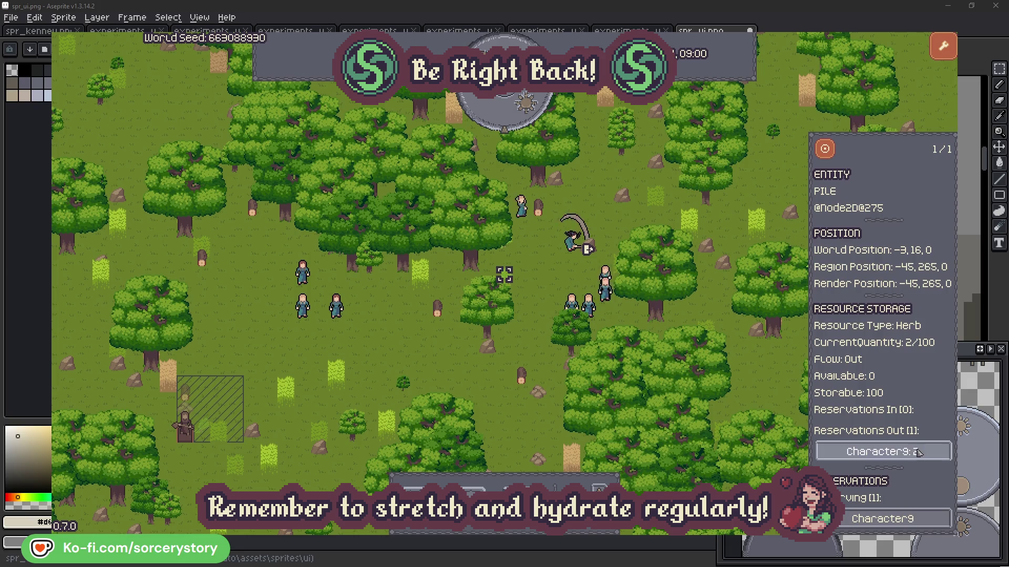
click(901, 452)
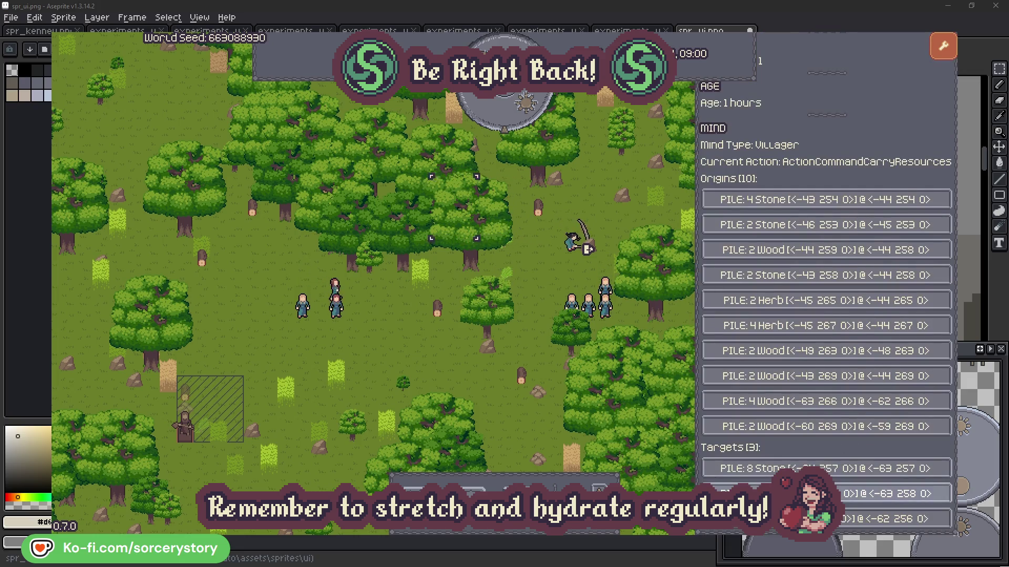
click(904, 494)
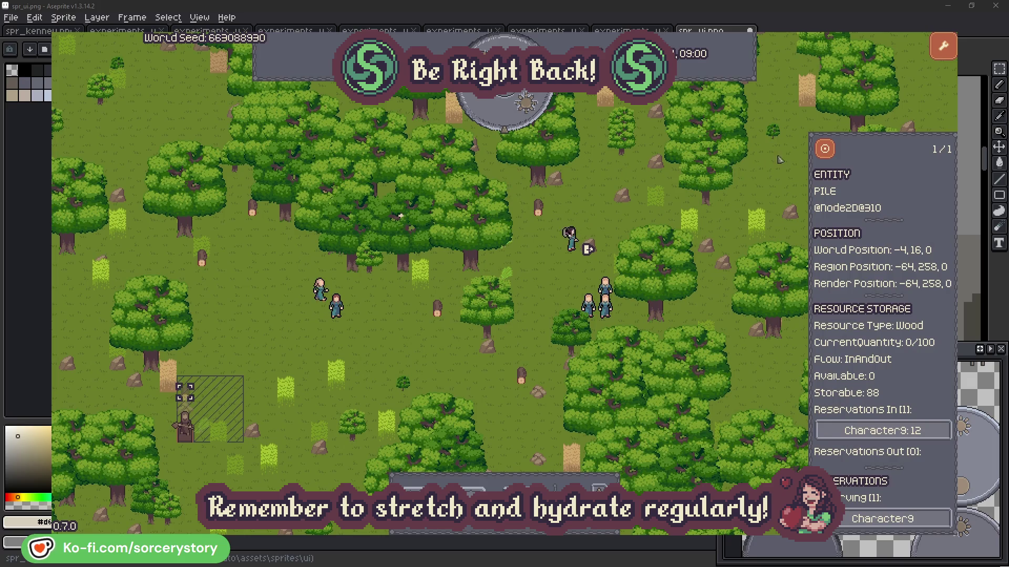
click(825, 150)
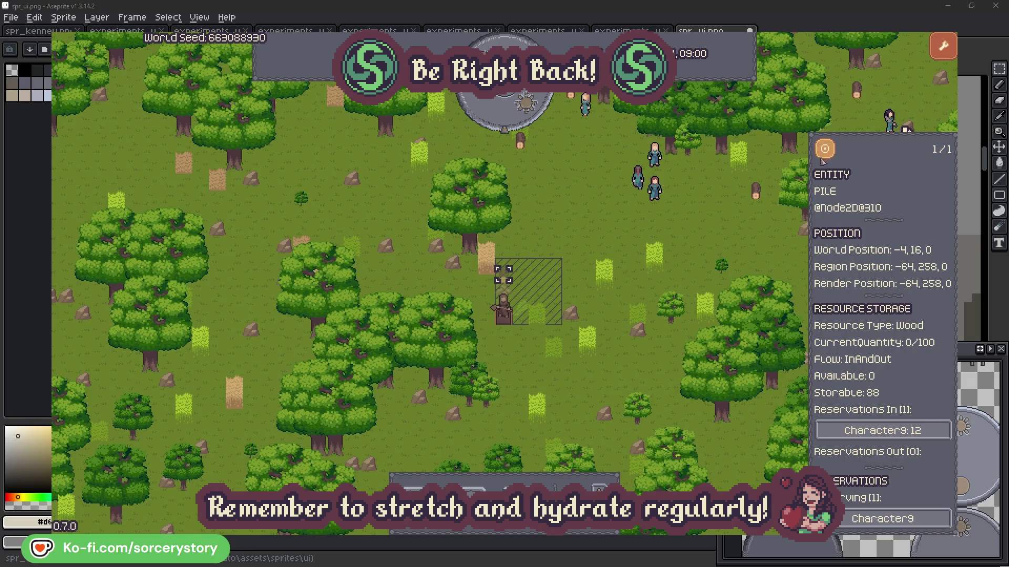
click(737, 232)
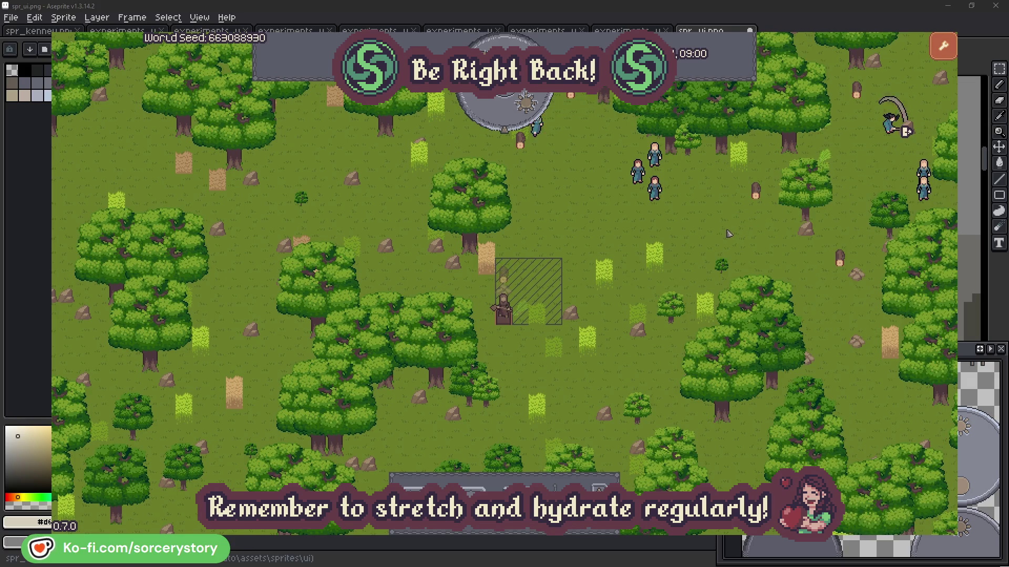
Step: Centre the view on Character2, deselect it, then select it again
click(654, 189)
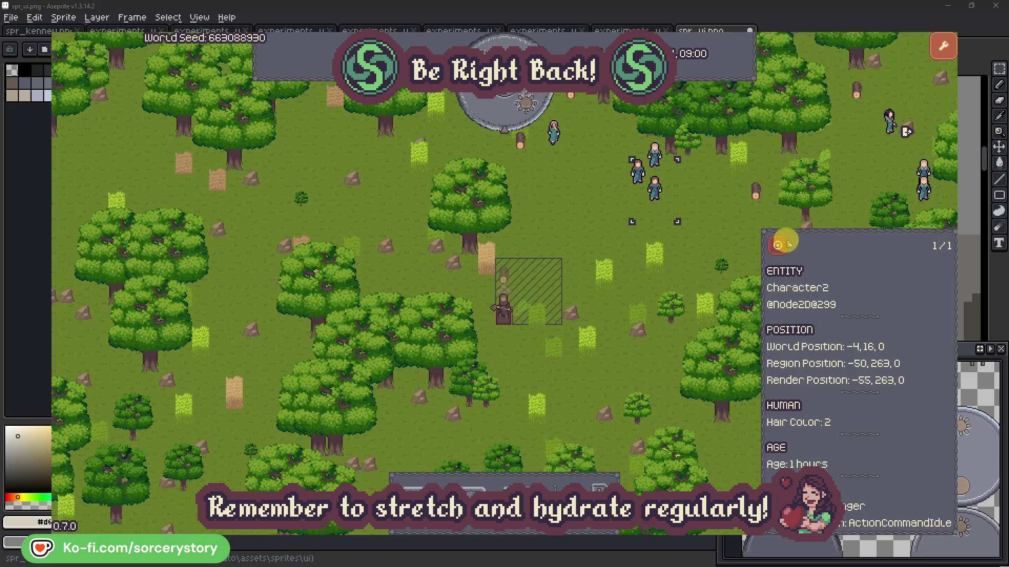
click(778, 245)
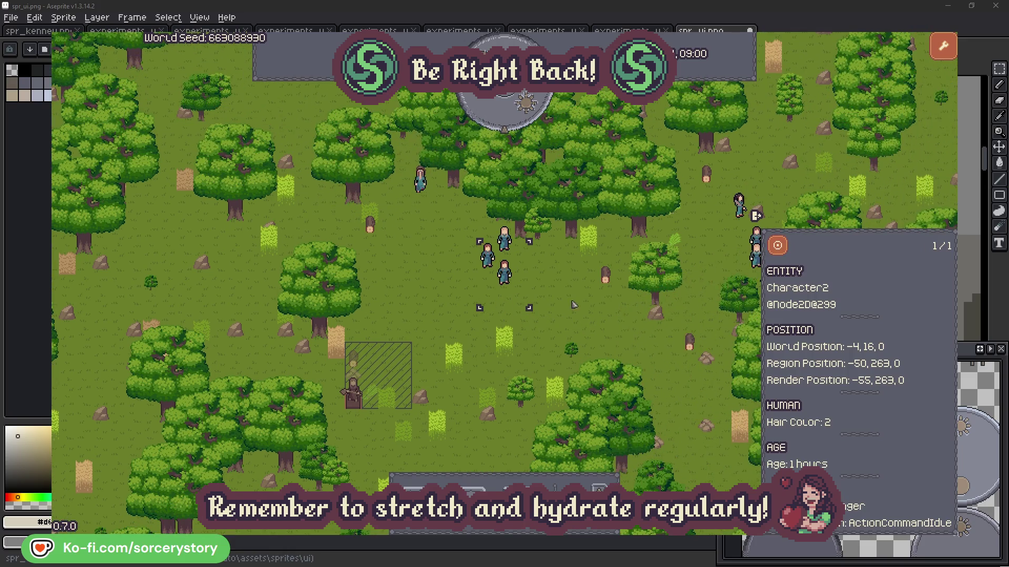
click(574, 304)
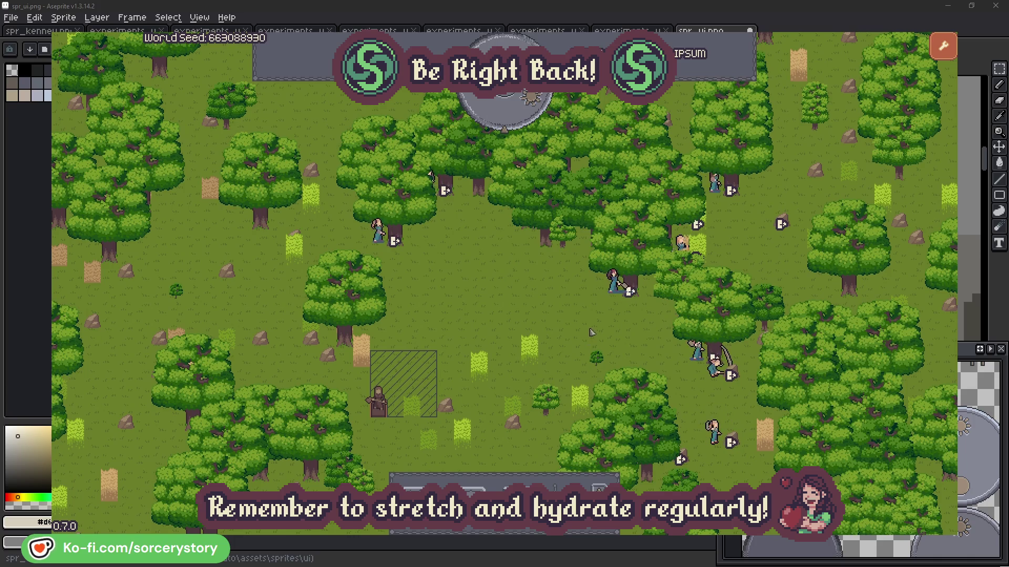
click(614, 283)
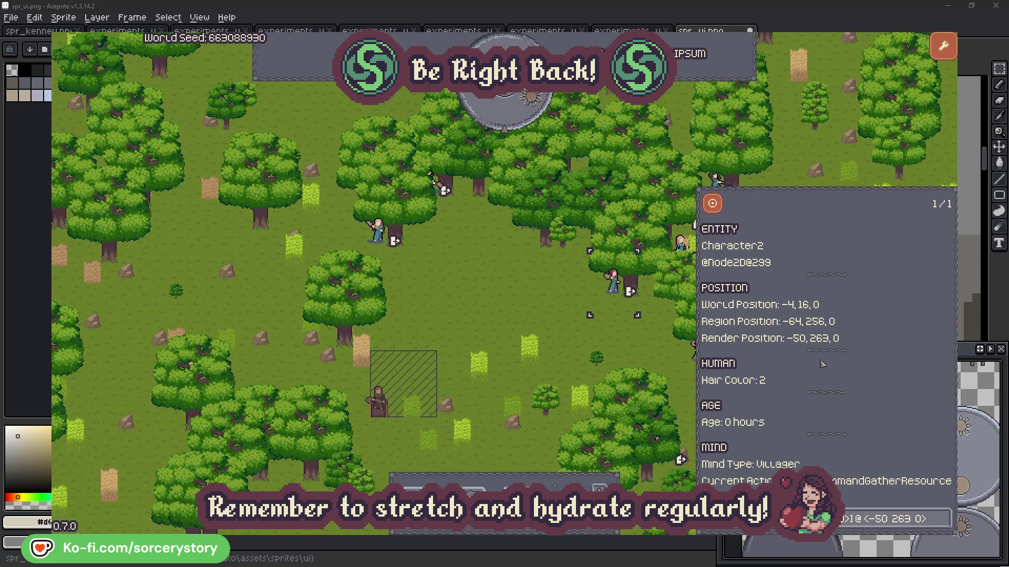
Step: Check the oak Character2 is targeting, then deselect the villager
click(943, 524)
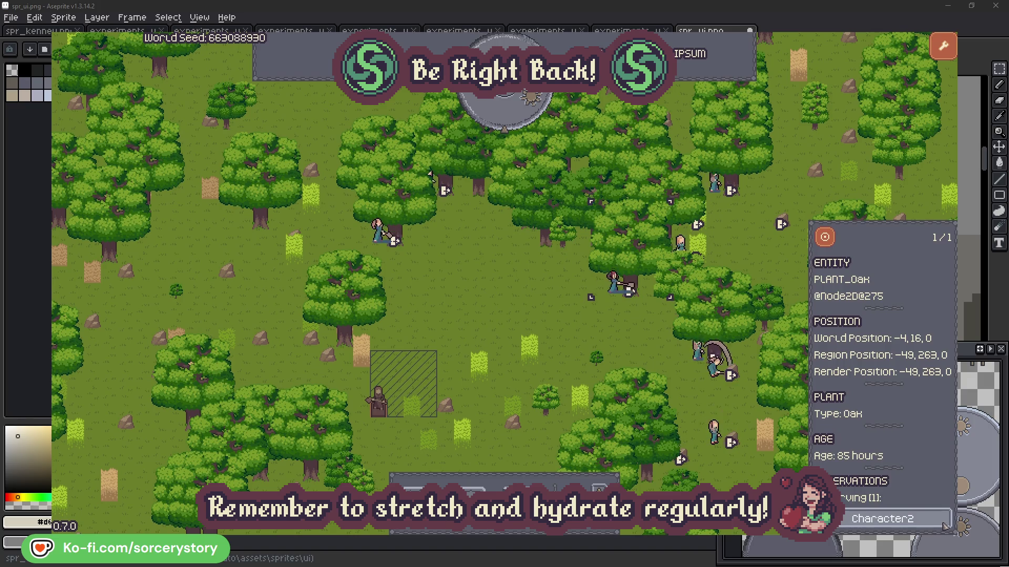
click(944, 526)
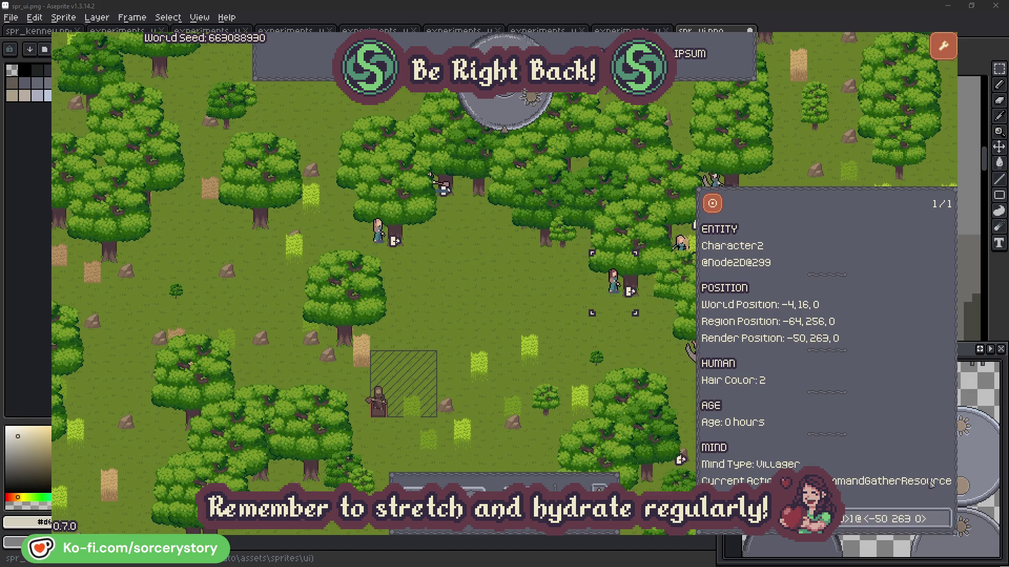
click(630, 350)
Step: Check Character0's oak, close its details, and pass one hour
click(399, 260)
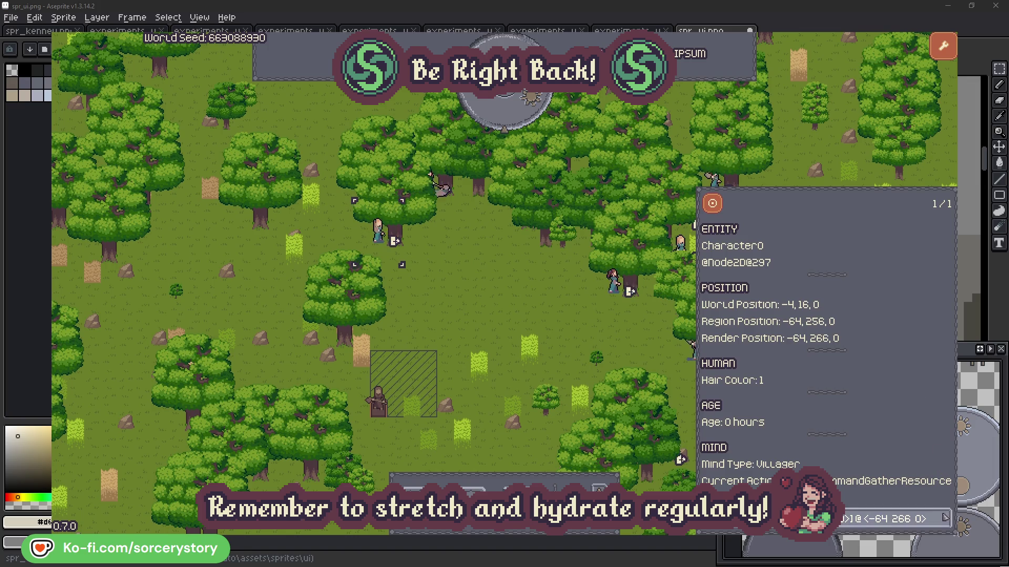
click(943, 518)
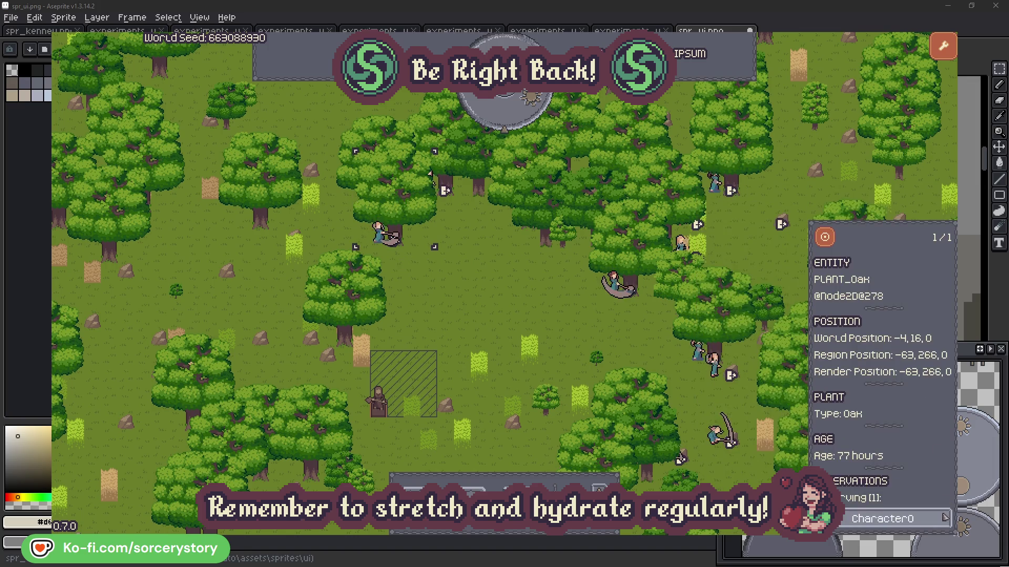
click(944, 518)
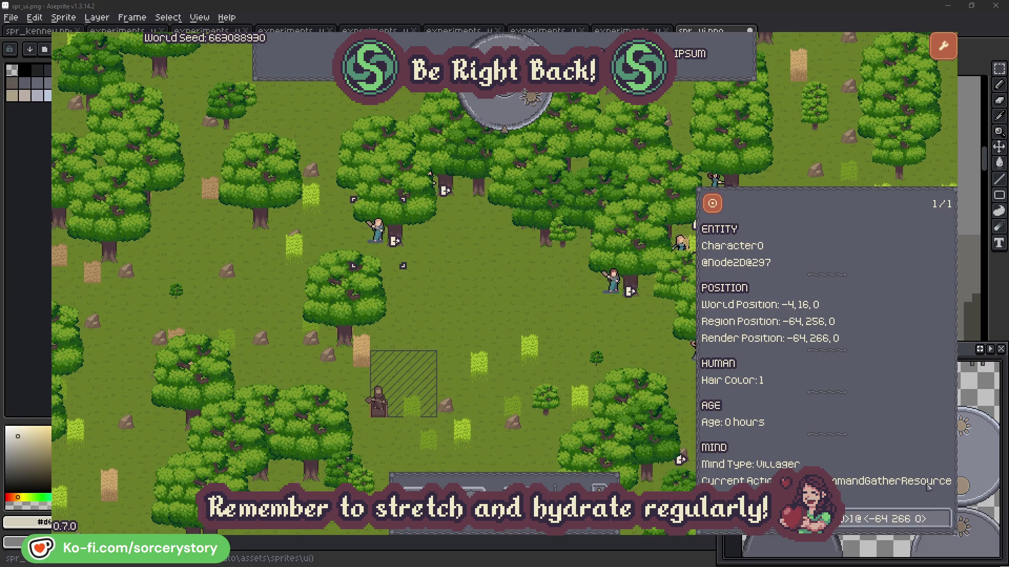
click(527, 316)
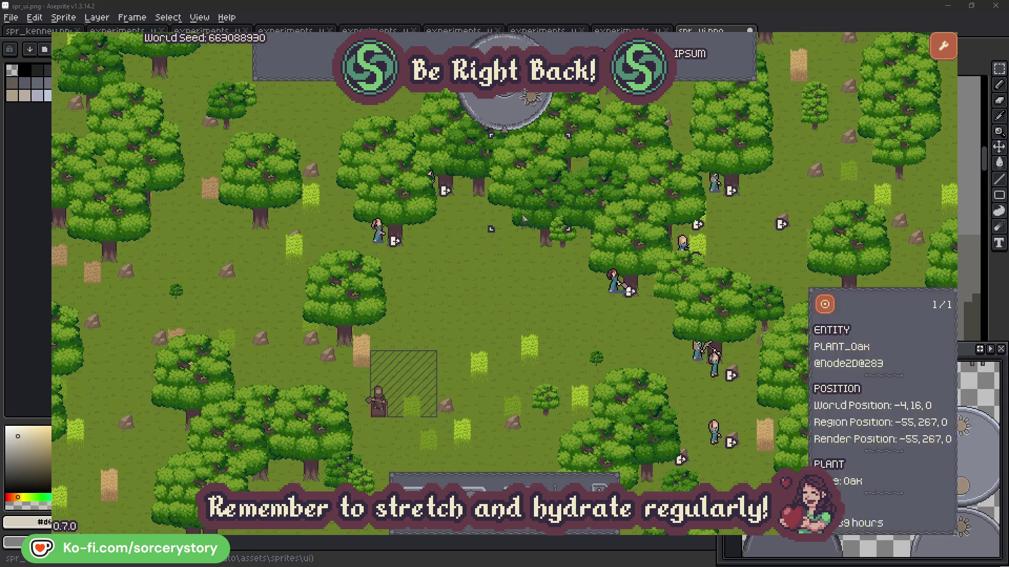
click(513, 118)
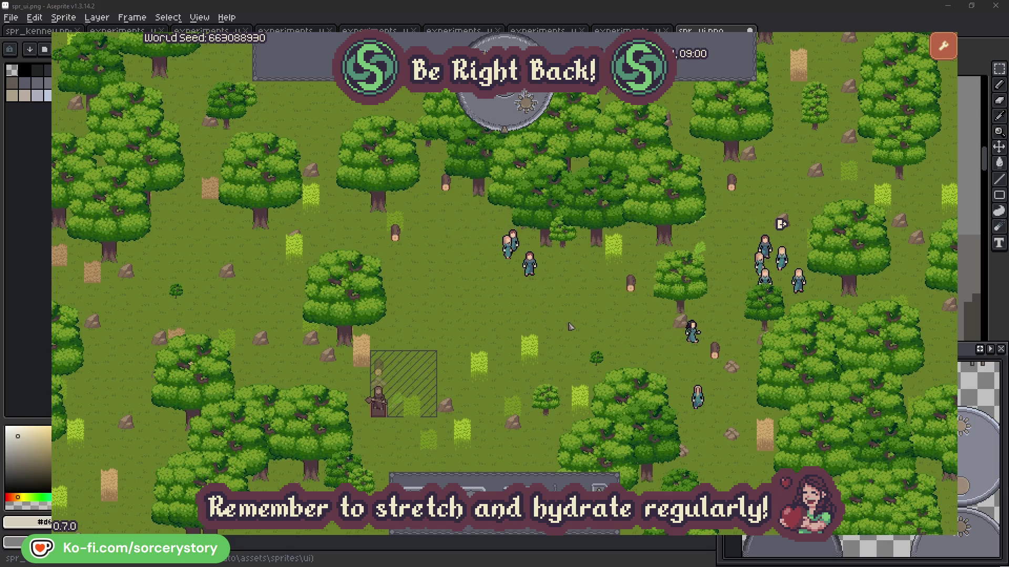
Step: Trace the wood pile to Character9, its 2 Herb pile and listed wood pile
click(383, 369)
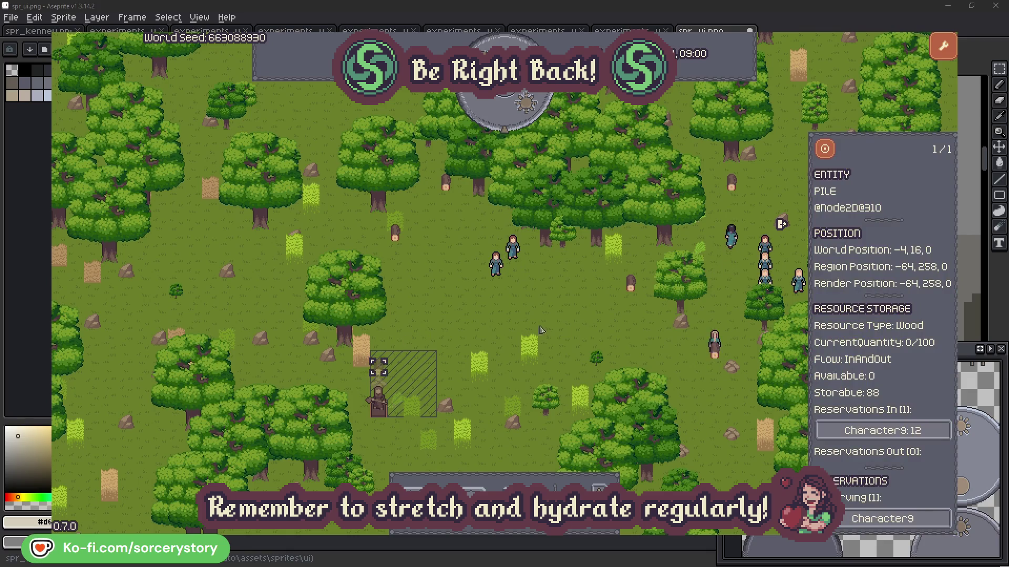
click(929, 435)
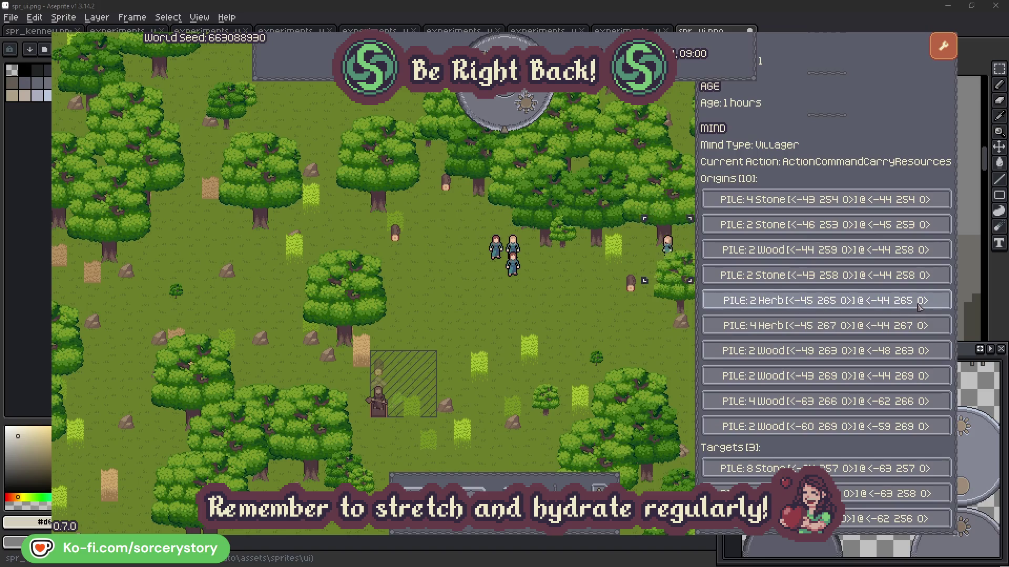
click(919, 305)
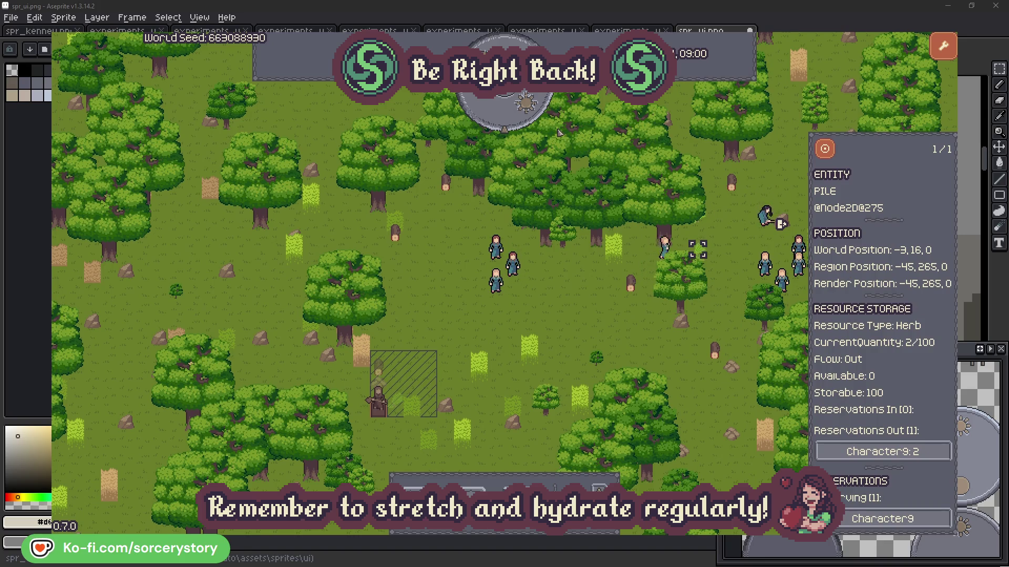
click(827, 151)
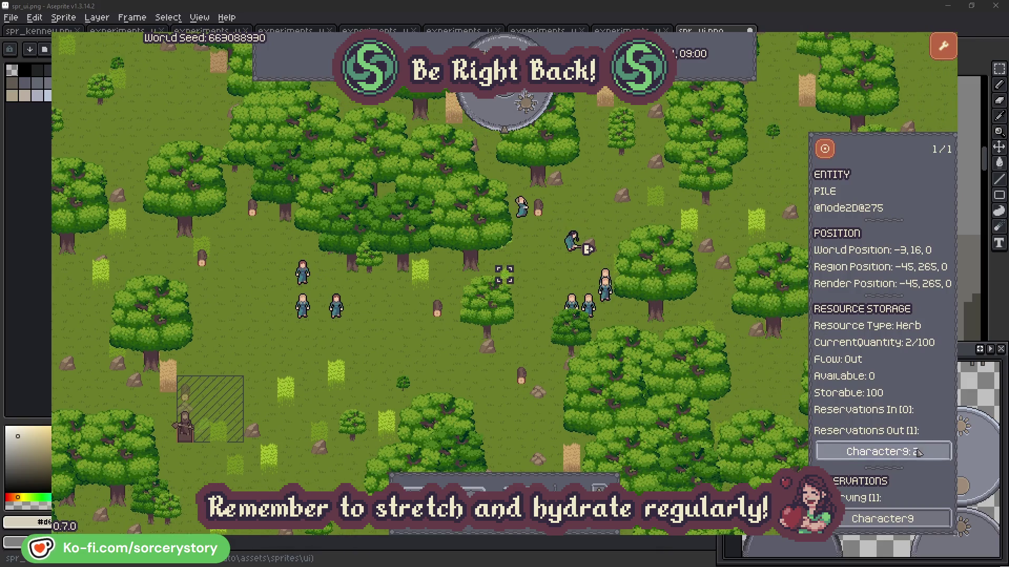
click(917, 452)
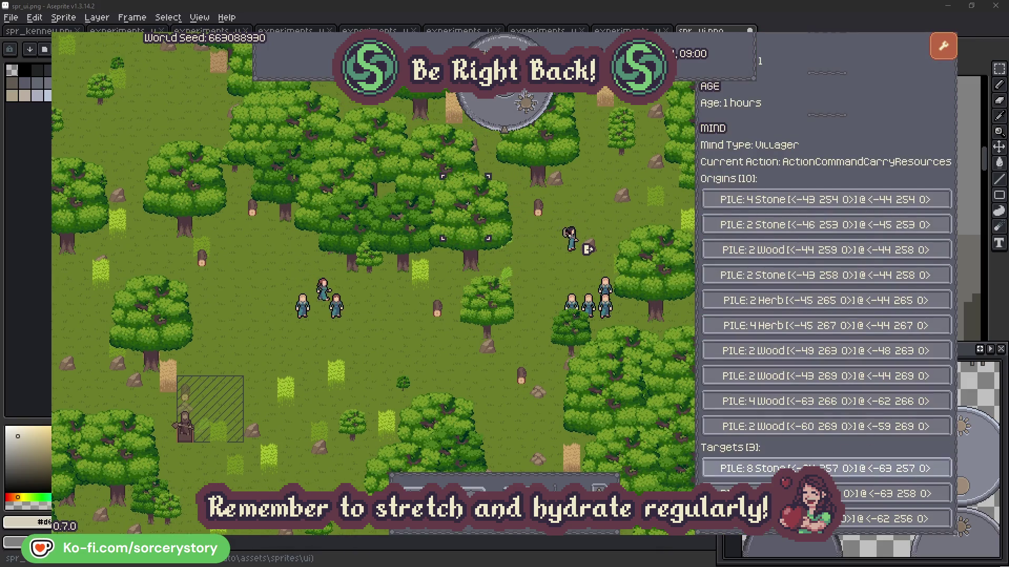
click(893, 493)
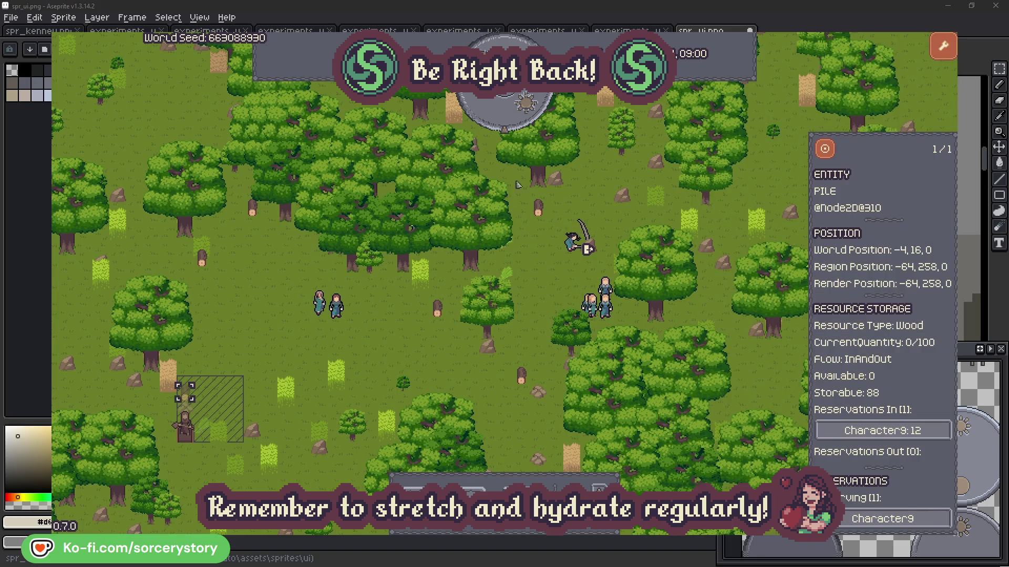
click(825, 150)
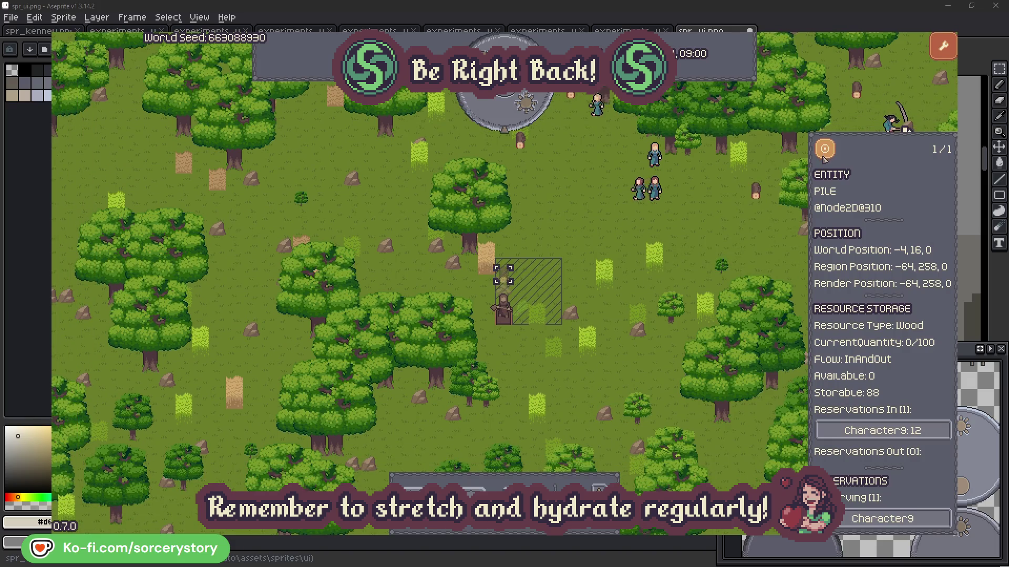
click(731, 231)
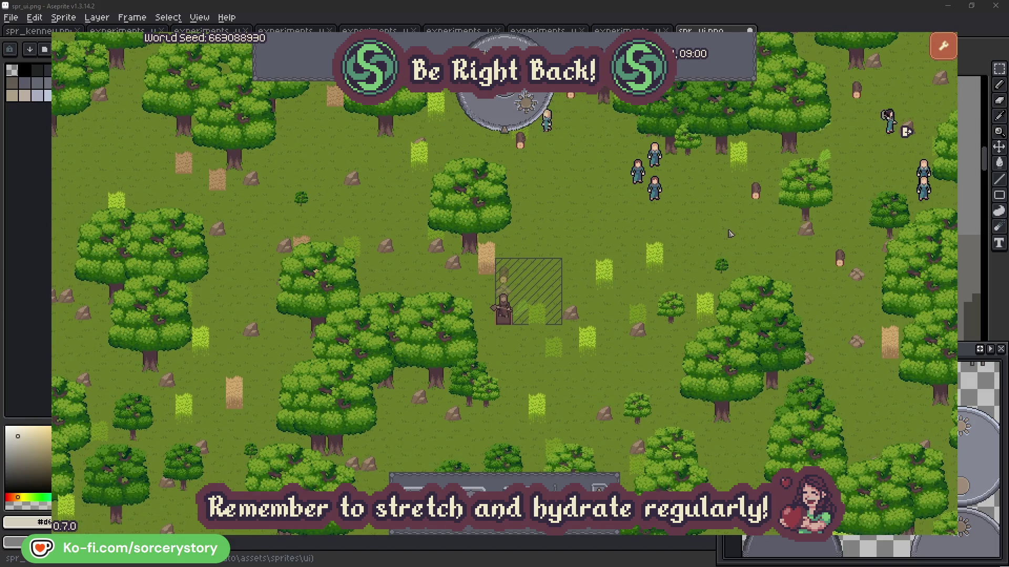
Step: Centre the view on Character2, then deselect it
click(654, 186)
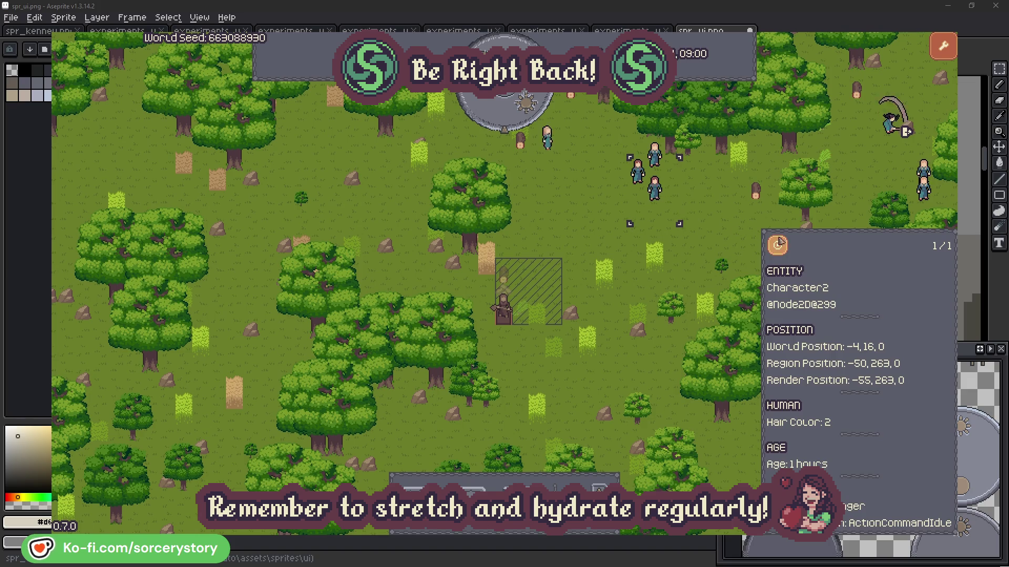
click(778, 243)
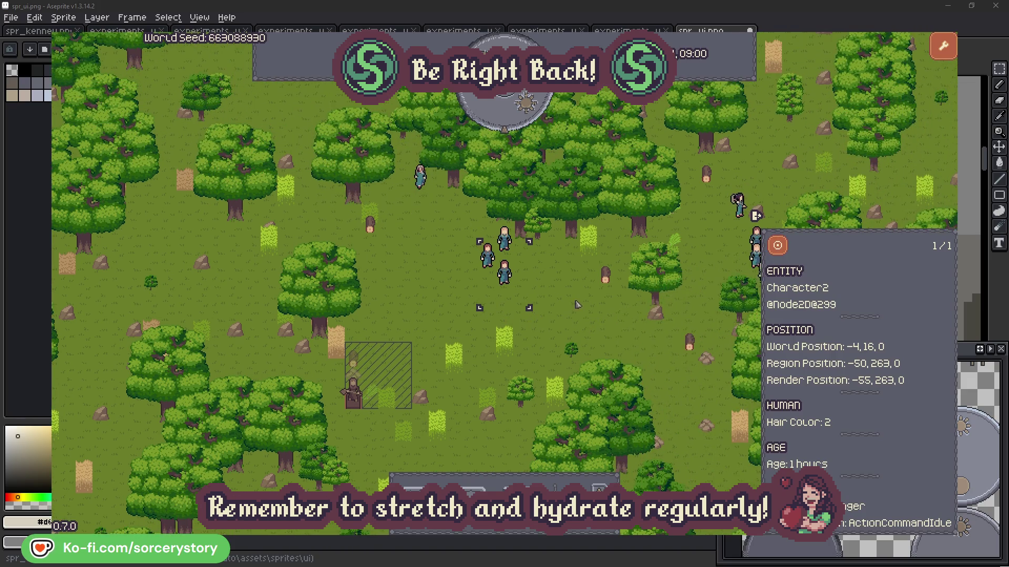
key(Escape)
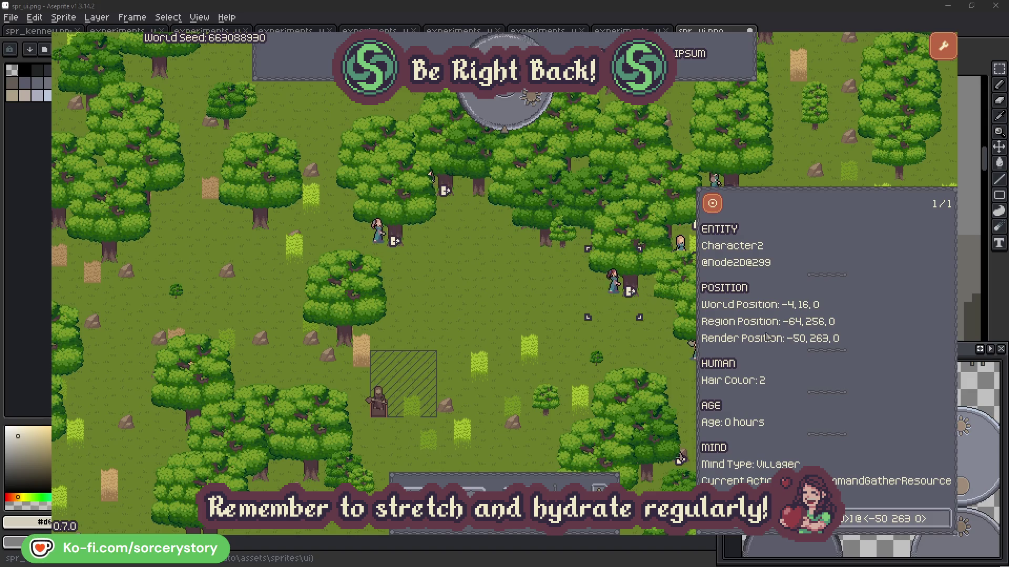
Step: Check the oaks Character2 and Character0 are targeting, then advance the game clock one hour to 09:00
click(944, 524)
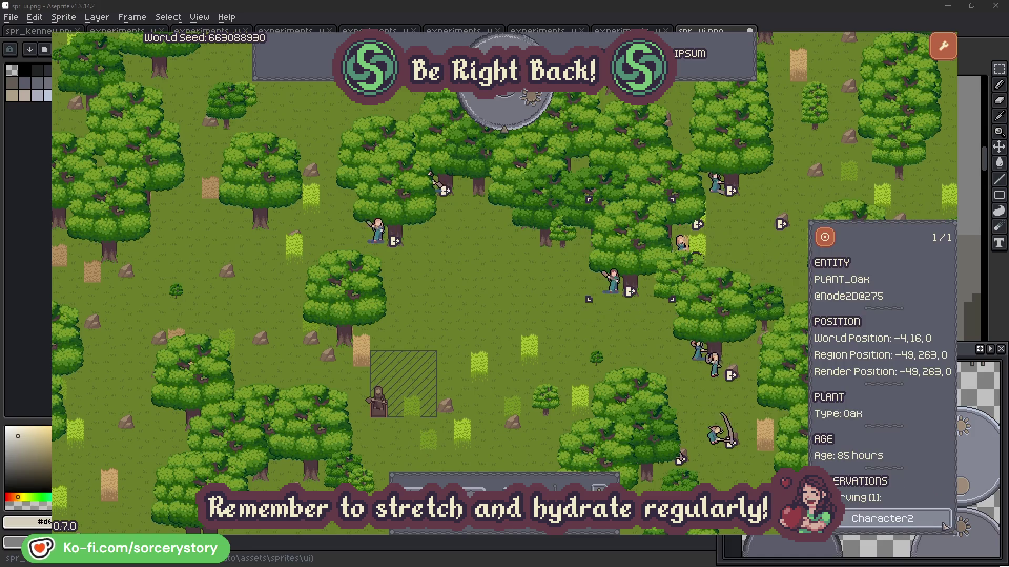
click(944, 525)
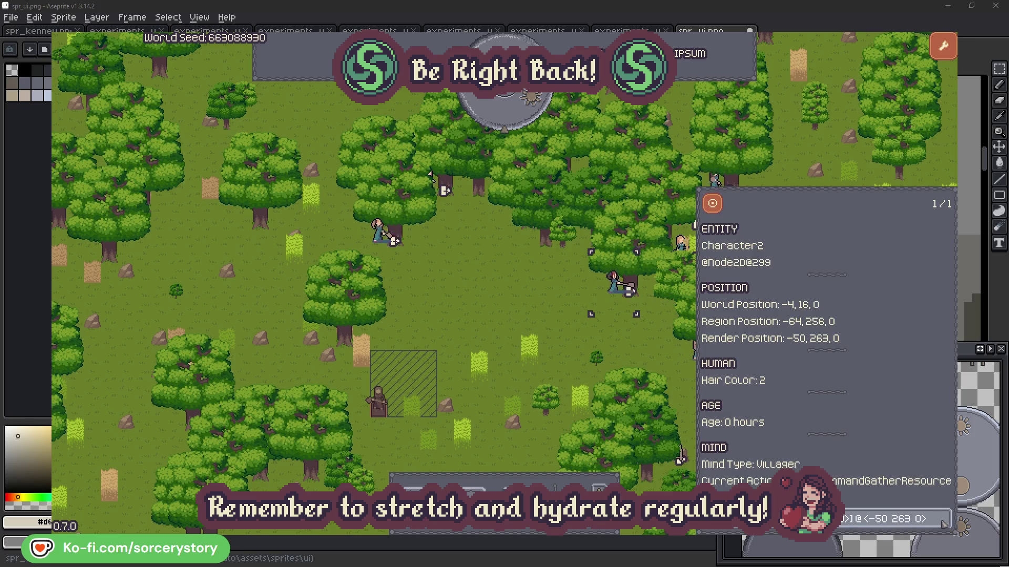
click(626, 345)
click(384, 245)
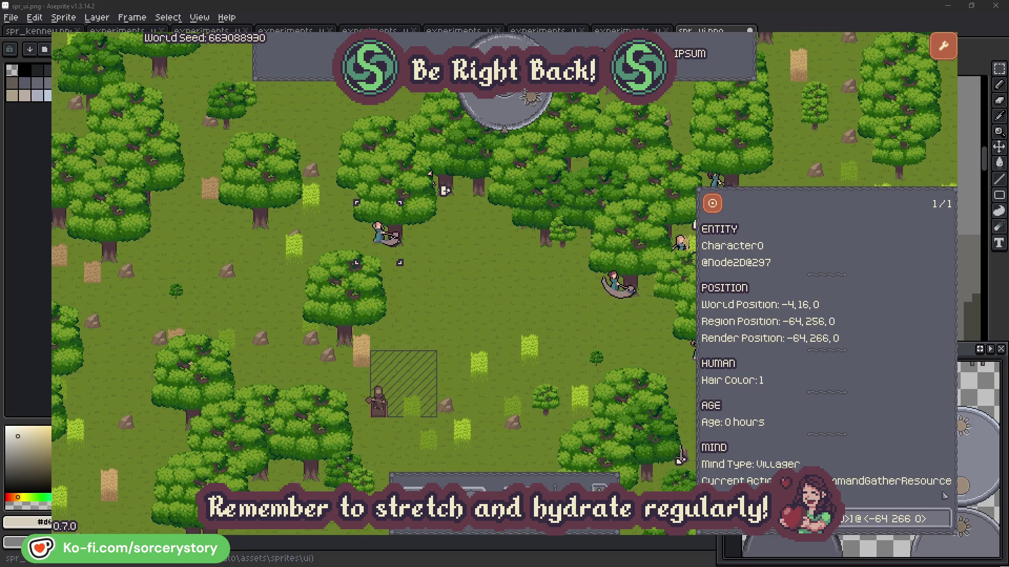
click(944, 518)
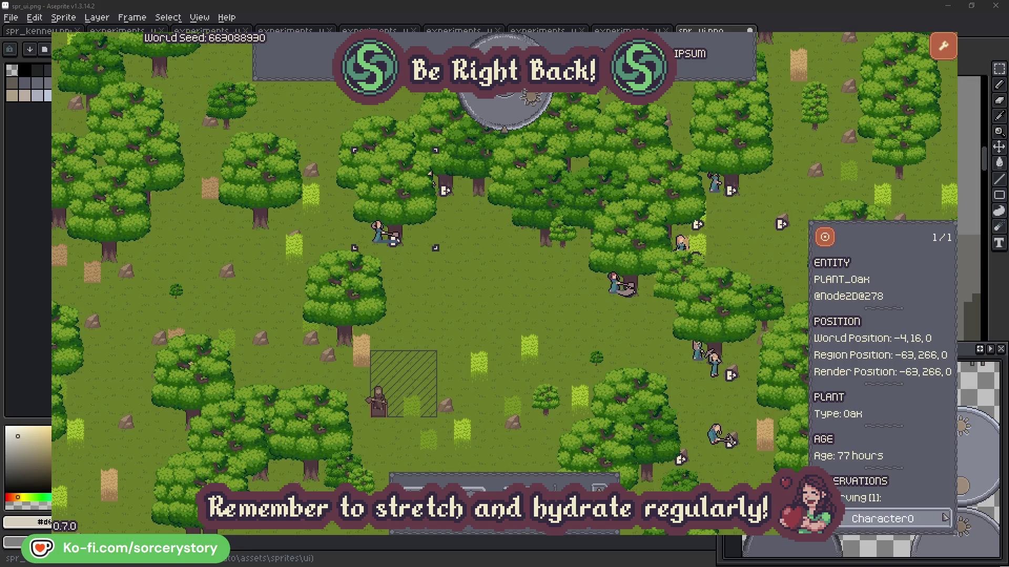
click(944, 519)
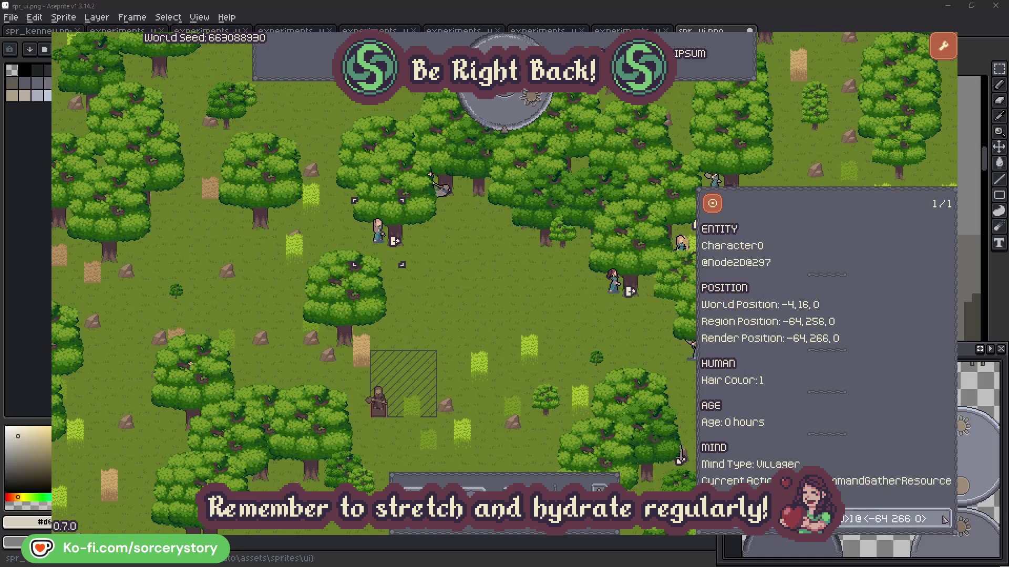
click(528, 317)
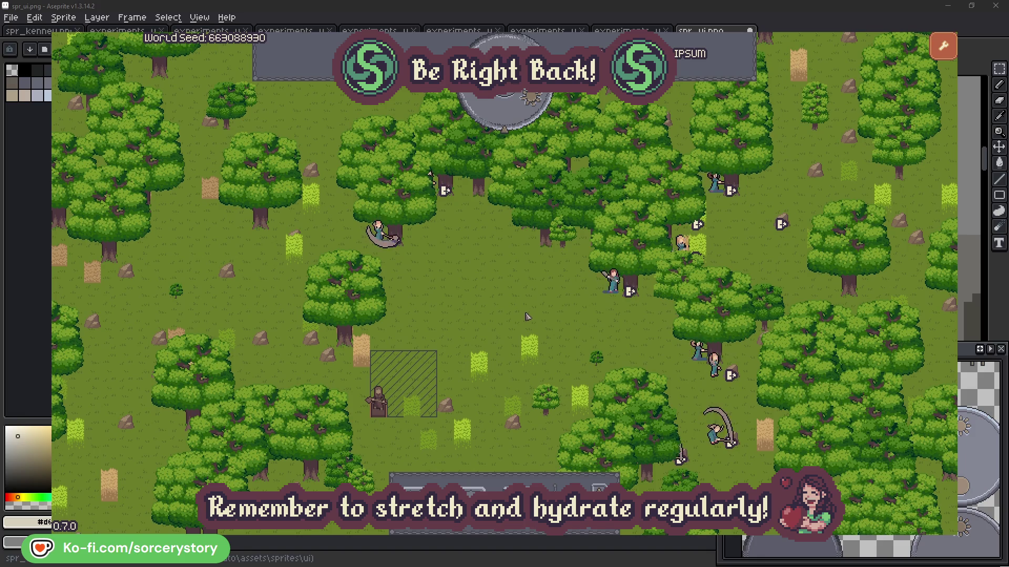
click(514, 123)
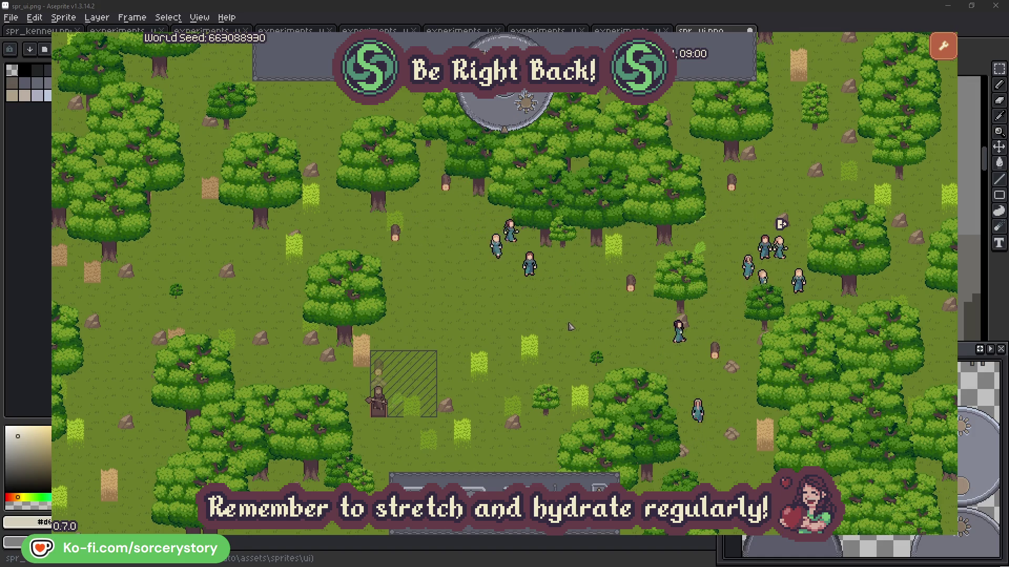
click(382, 372)
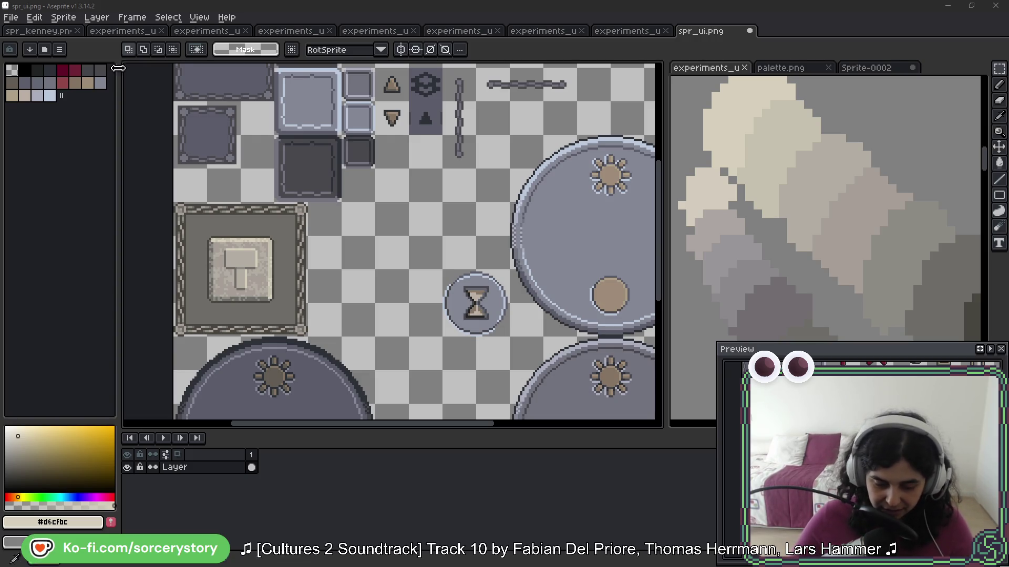
Step: Magic Wand select the top-left block of panel tiles
drag(343, 77, 403, 209)
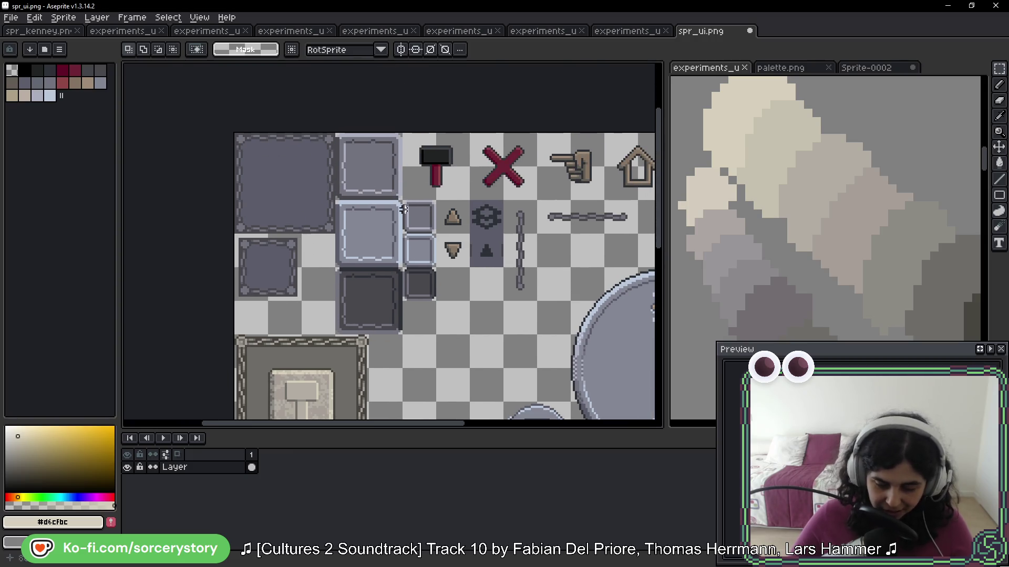
key(w)
mouse_move(256, 142)
mouse_down()
mouse_move(368, 305)
mouse_move(402, 335)
mouse_up()
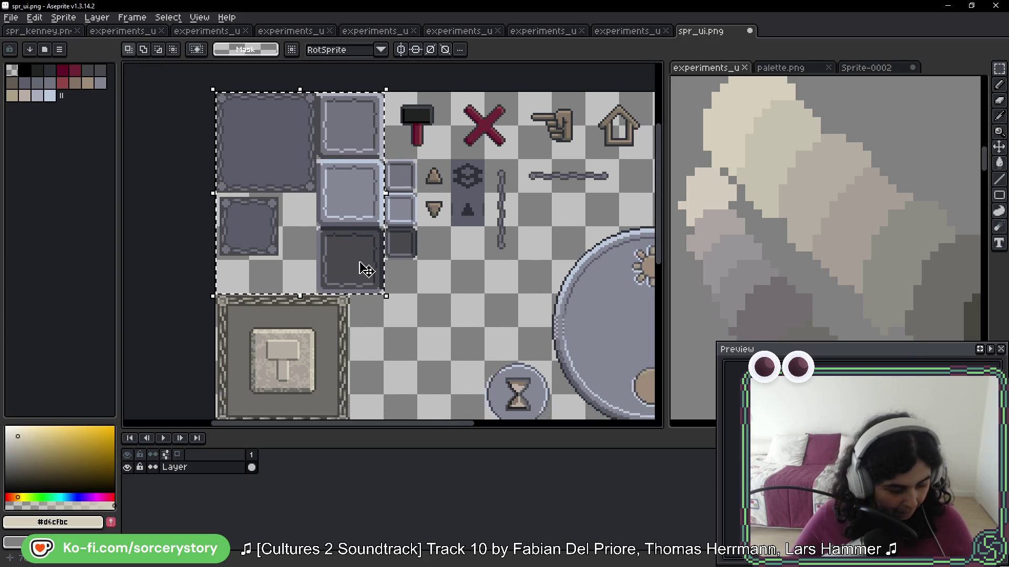
scroll(275, 290, down, 2)
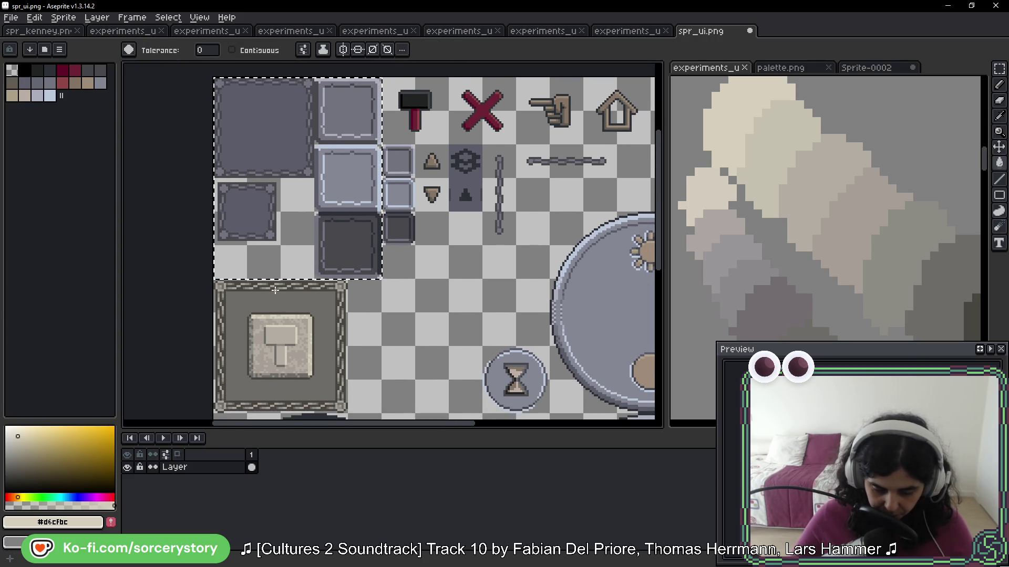
scroll(275, 290, up, 3)
scroll(451, 367, down, 2)
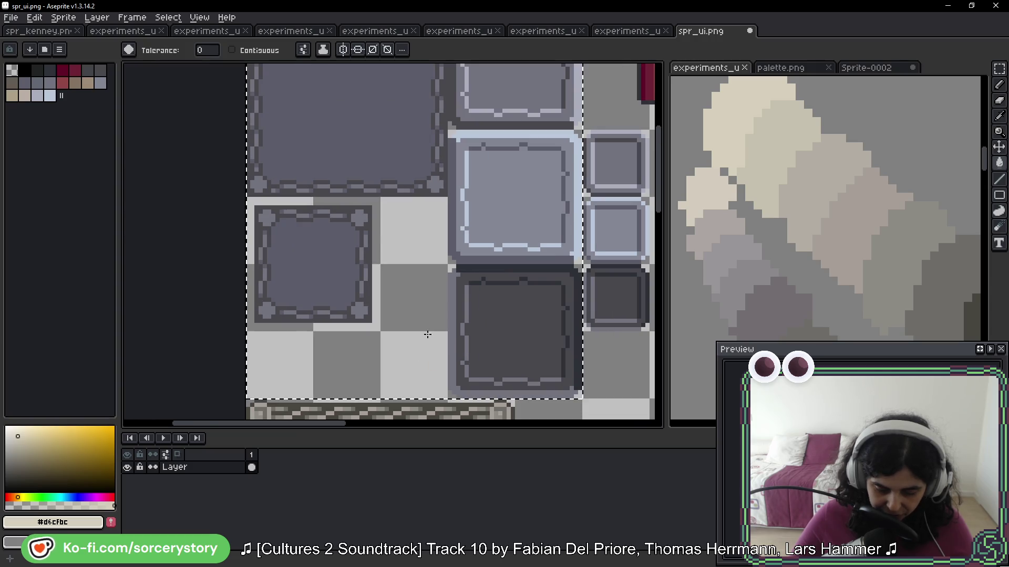
scroll(428, 334, down, 3)
scroll(415, 336, right, 2)
Step: Fill the dark tile's interior with dark olive #494641 sampled from the sprite
key(i)
alt+click(390, 337)
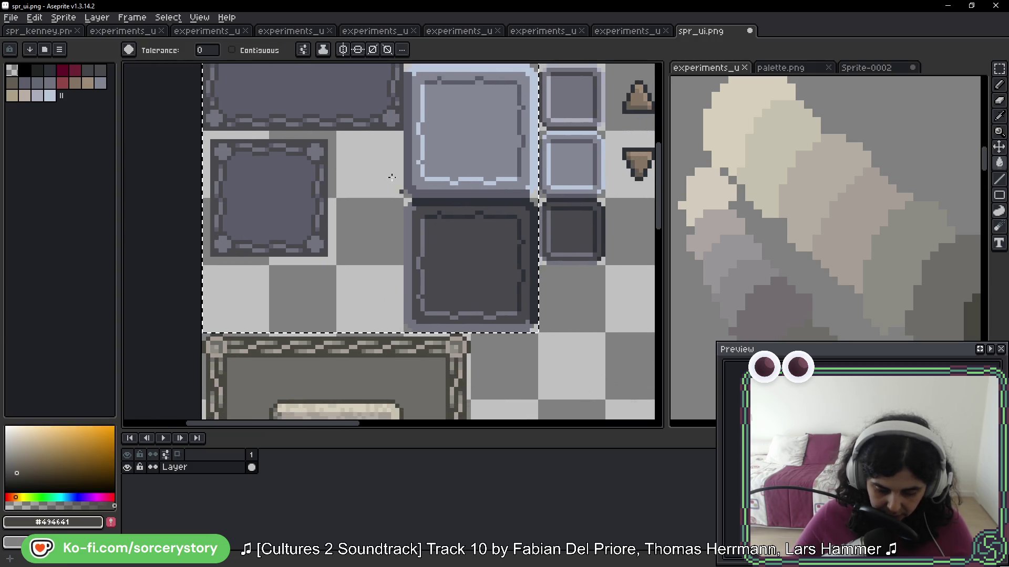
scroll(396, 131, up, 2)
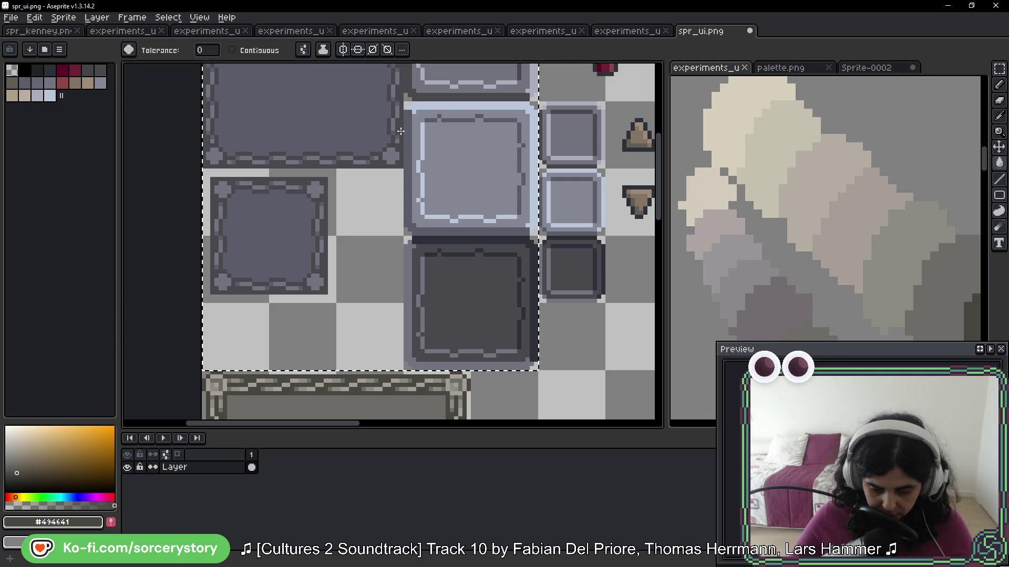
click(414, 266)
Step: Sample the brownish grey #6d6c67 from the sprite for the small left panel
drag(414, 267, 404, 142)
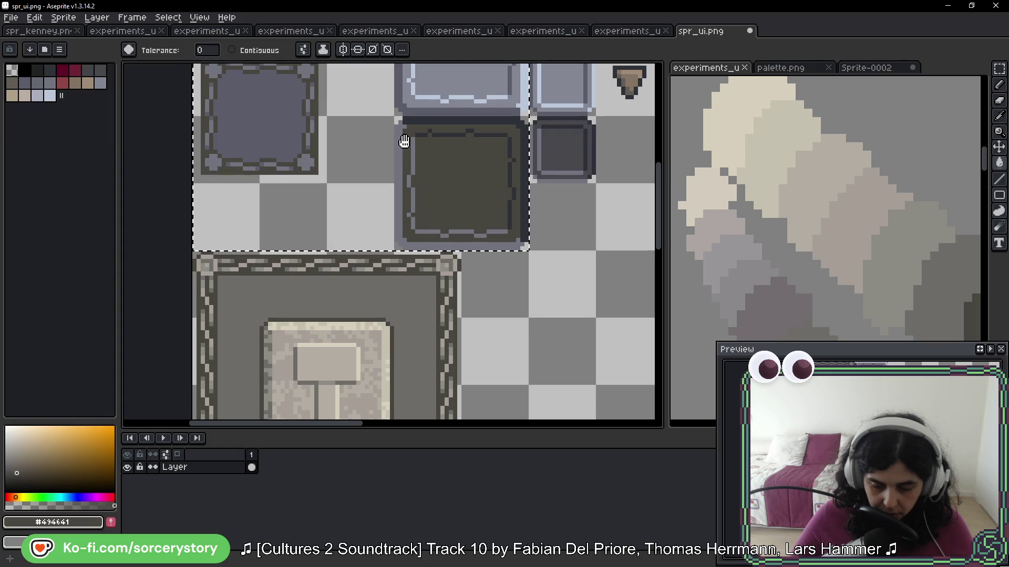
mouse_move(404, 142)
mouse_down()
mouse_move(396, 289)
mouse_move(414, 152)
mouse_move(366, 291)
mouse_move(367, 212)
mouse_move(344, 259)
mouse_move(359, 307)
mouse_move(304, 120)
mouse_up()
alt+click(421, 353)
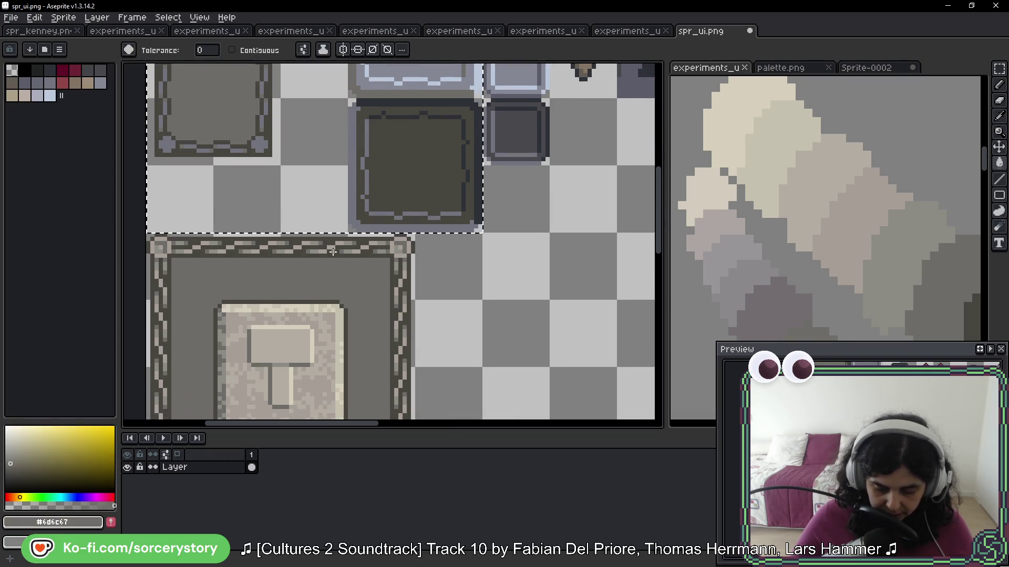
Step: Sample the warm grey #8d8a85 and move the view over the upper button and hammer tiles
scroll(320, 241, up, 2)
alt+click(320, 241)
scroll(308, 197, down, 2)
mouse_move(308, 198)
mouse_down()
mouse_move(294, 121)
mouse_move(331, 218)
mouse_move(384, 225)
mouse_up()
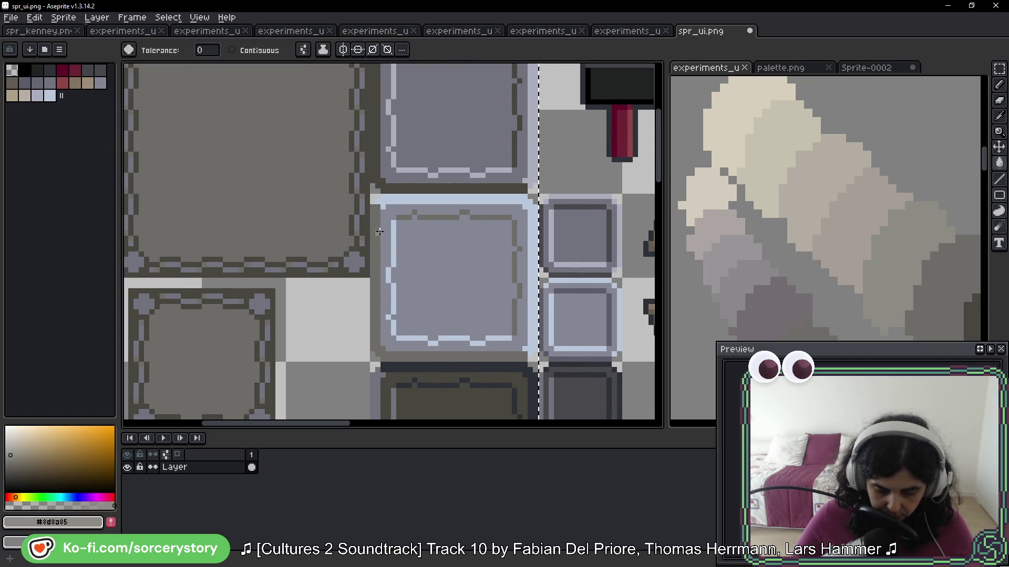
scroll(384, 224, down, 1)
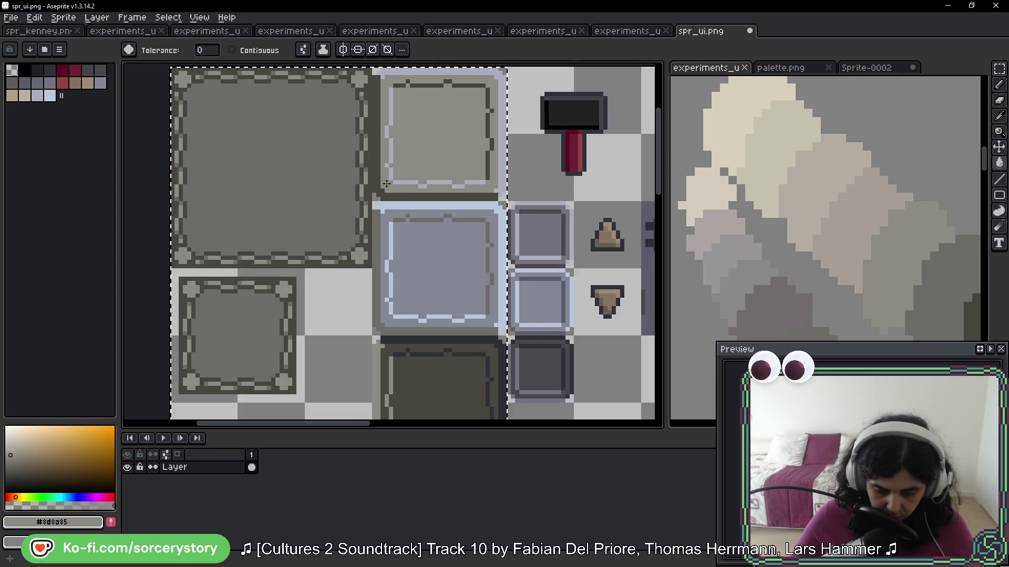
scroll(385, 186, down, 1)
drag(386, 186, 381, 42)
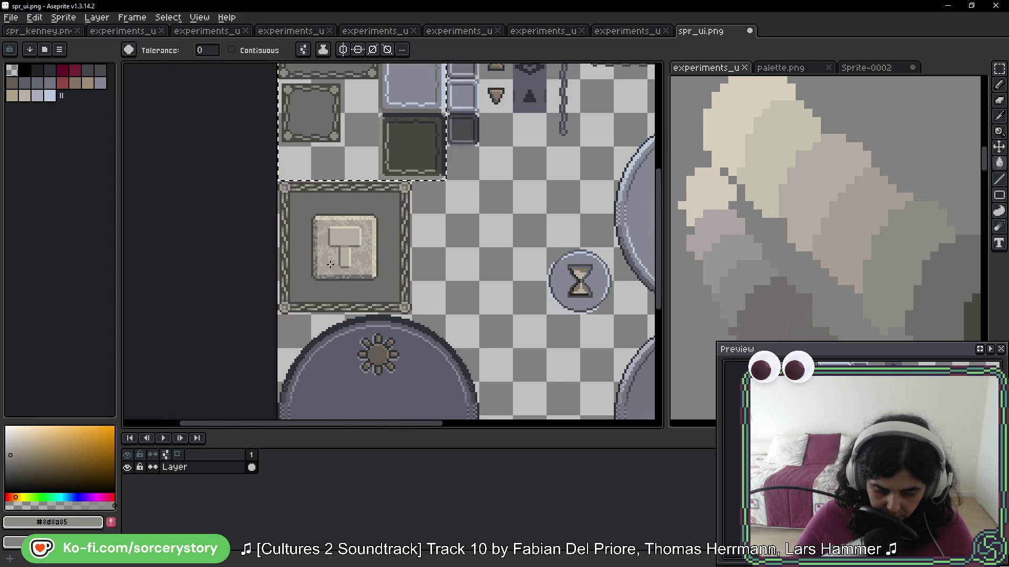
scroll(362, 201, up, 3)
scroll(362, 200, up, 1)
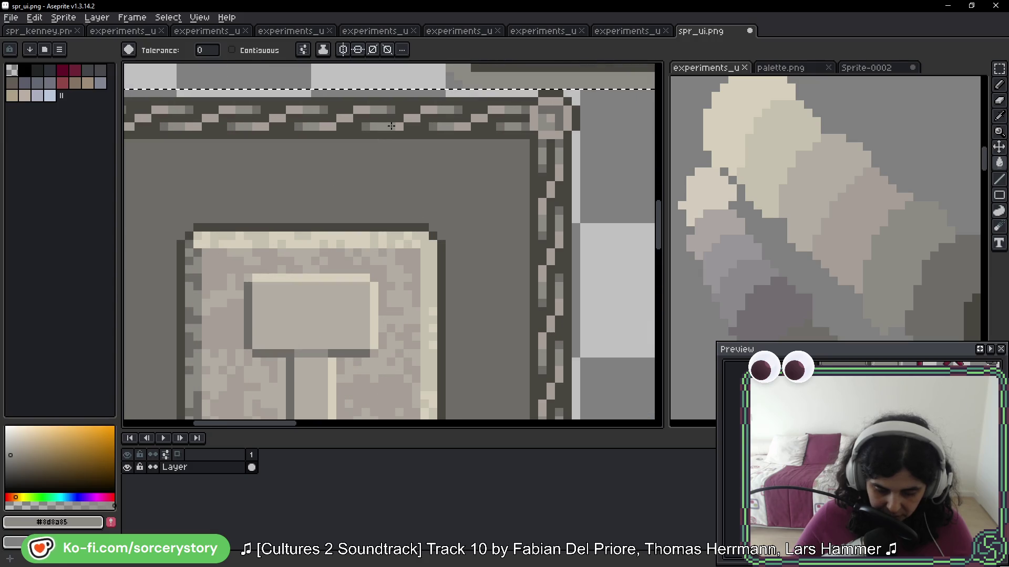
scroll(380, 231, down, 2)
scroll(381, 231, down, 1)
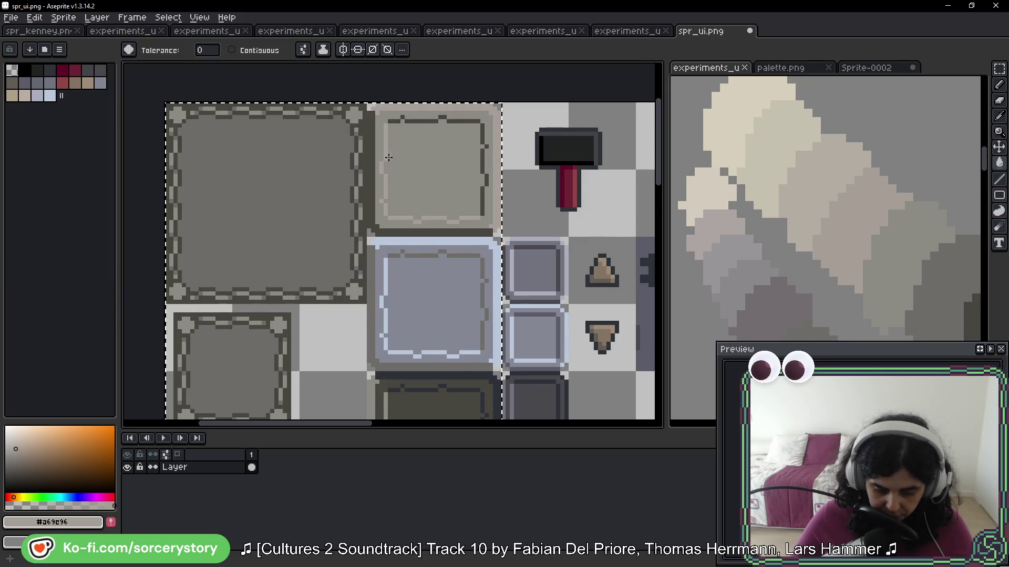
scroll(389, 160, down, 2)
scroll(388, 242, up, 2)
key(v)
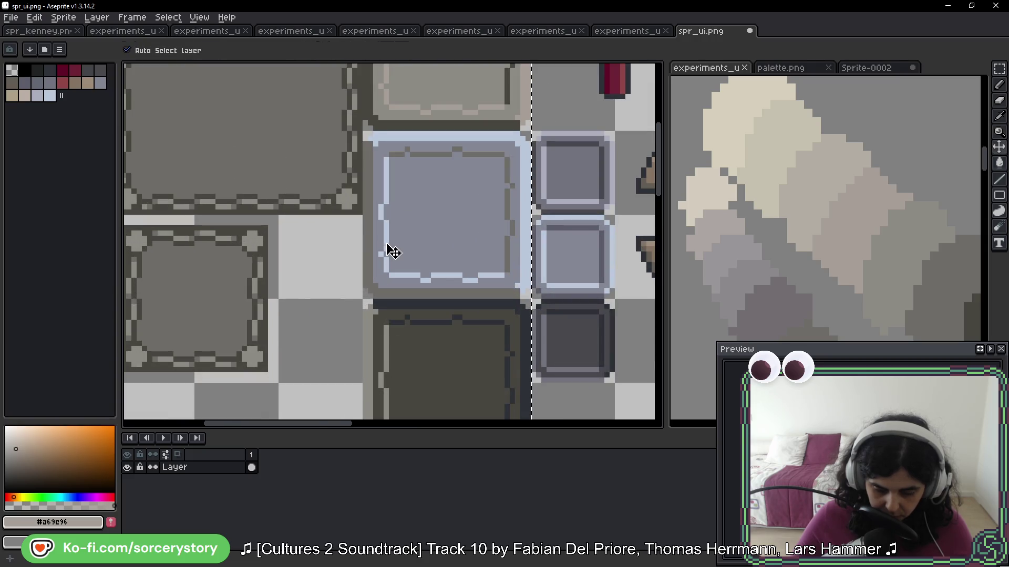
key(ctrl+z)
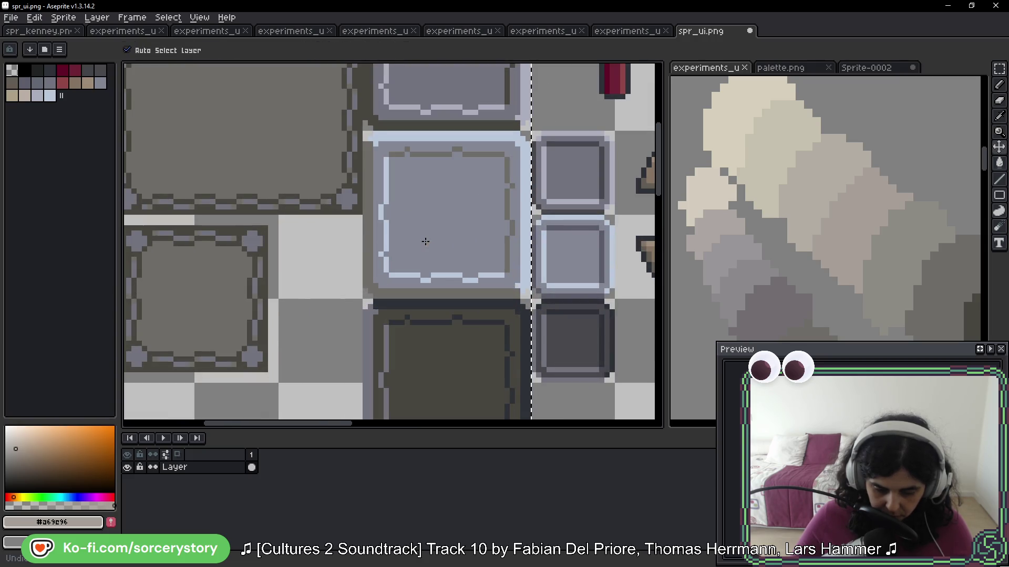
key(g)
key(ctrl+y)
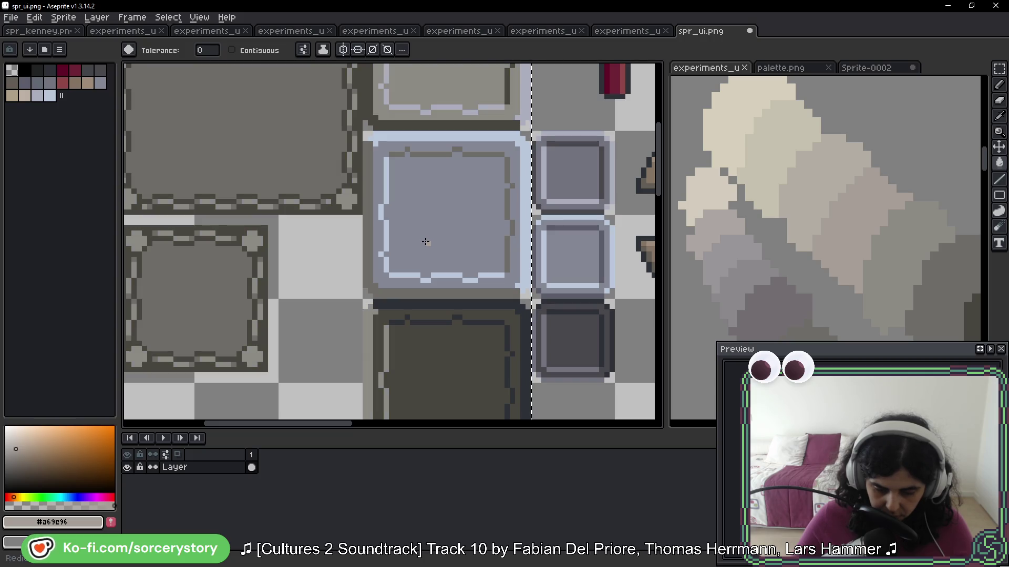
scroll(409, 286, up, 3)
key(g)
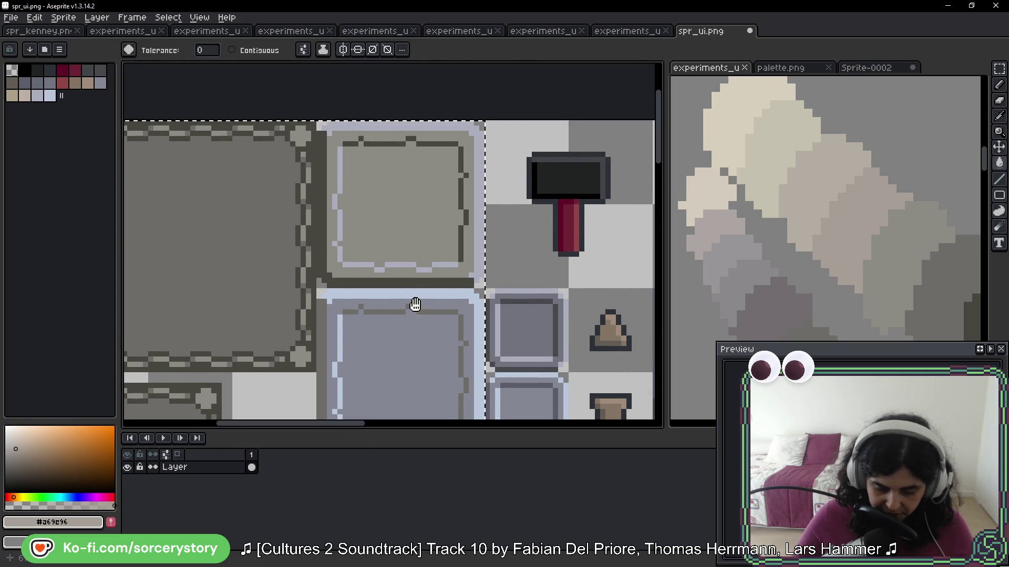
scroll(412, 300, down, 3)
click(397, 156)
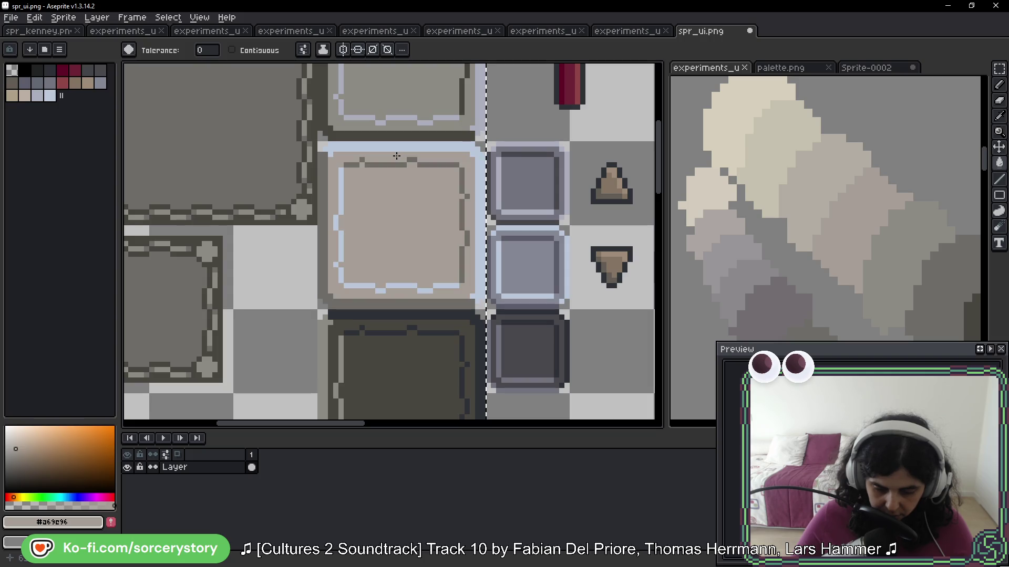
scroll(397, 156, down, 2)
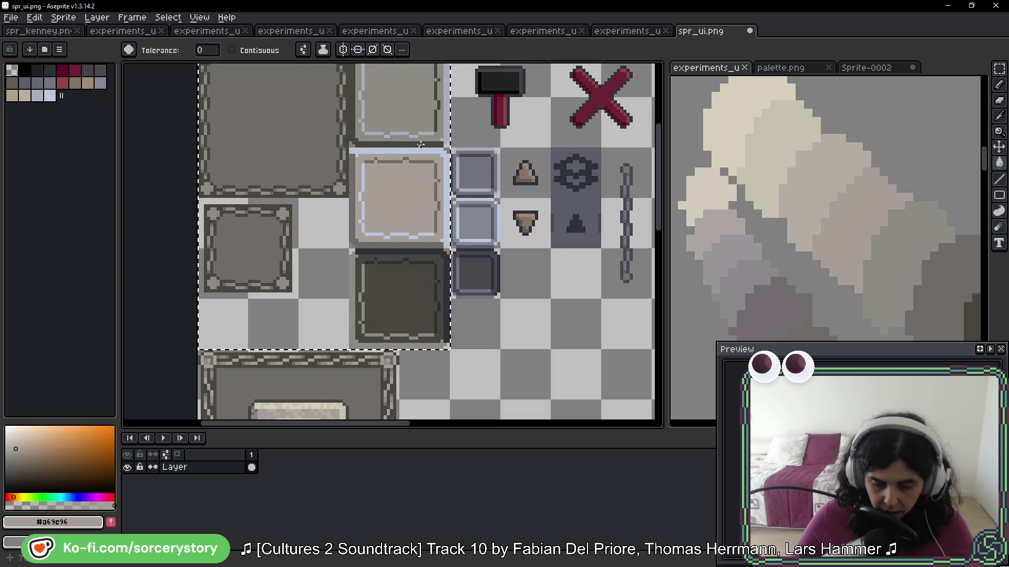
scroll(452, 221, up, 2)
key(i)
drag(453, 219, 450, 277)
click(453, 228)
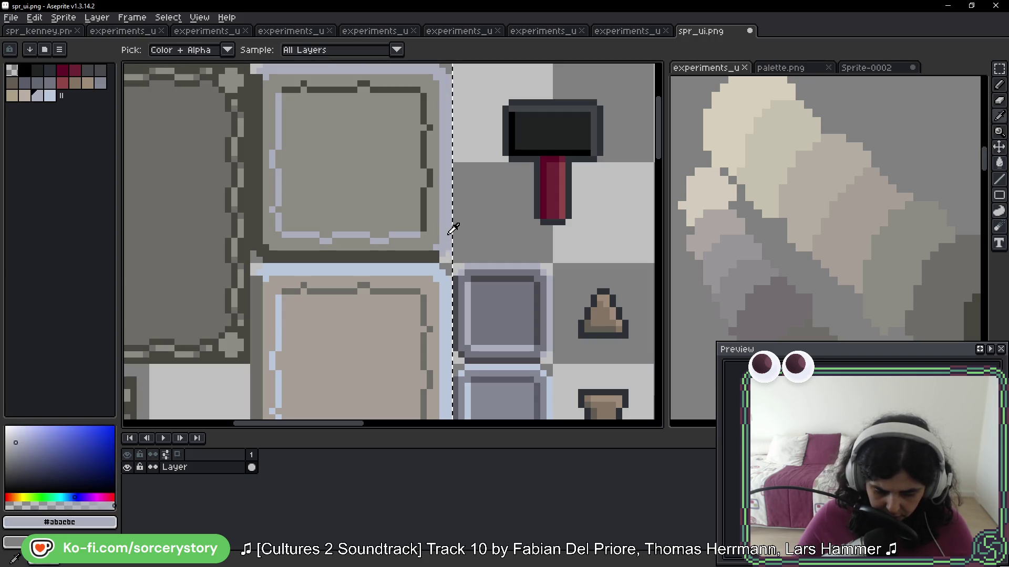
click(441, 266)
click(432, 272)
key(g)
scroll(367, 342, down, 2)
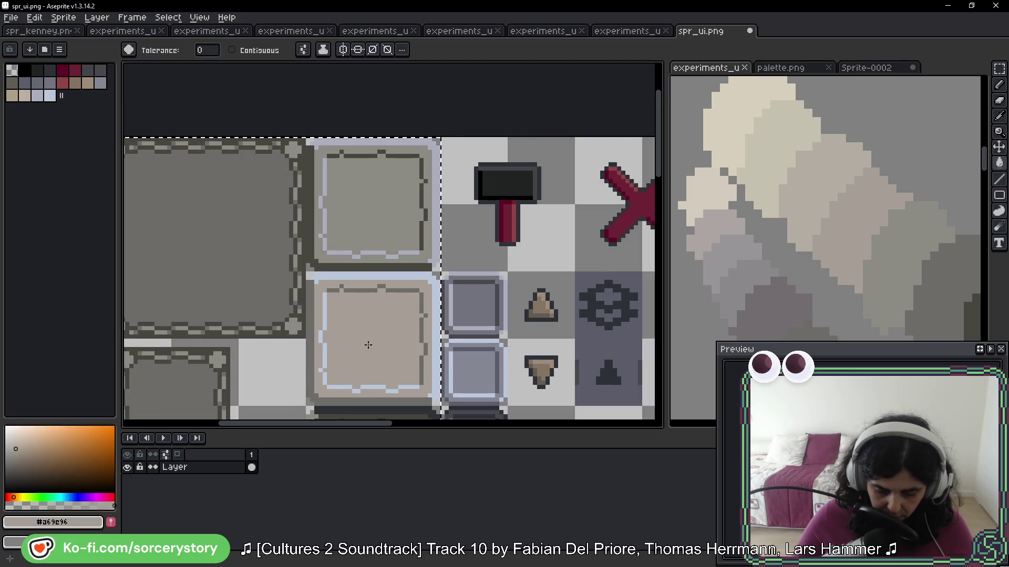
scroll(422, 133, up, 1)
scroll(358, 288, up, 5)
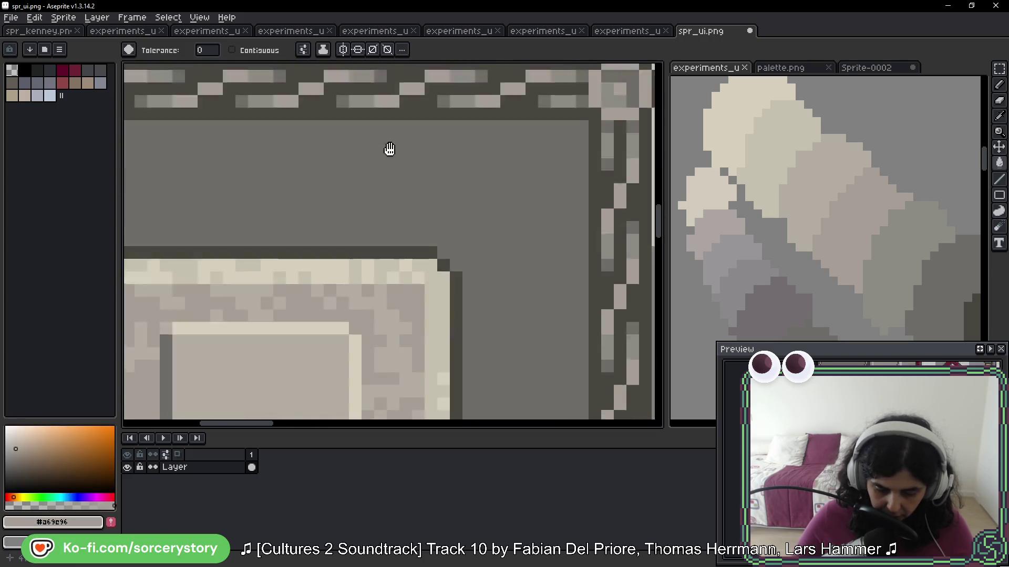
alt+click(438, 223)
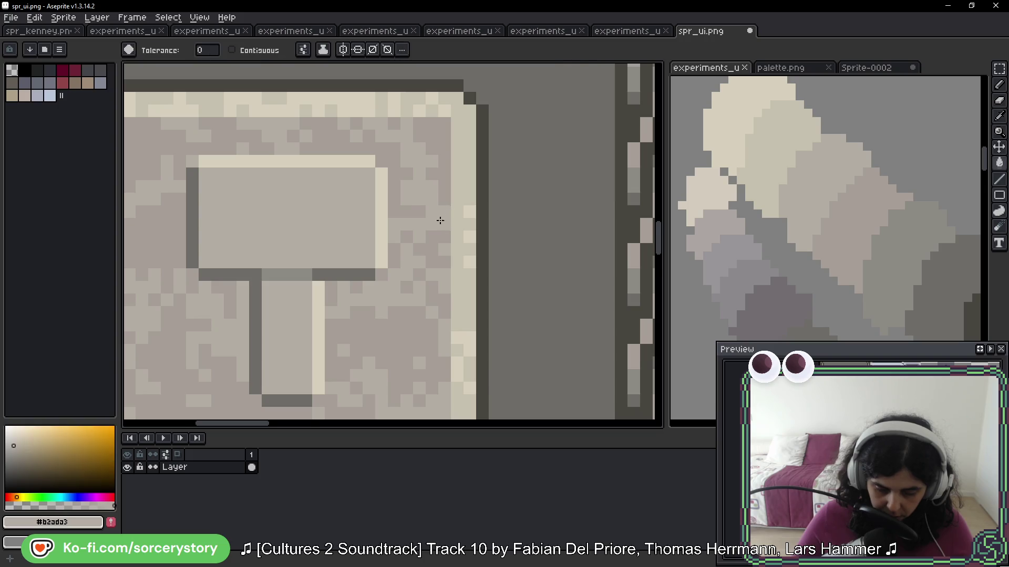
scroll(432, 322, down, 3)
scroll(421, 338, up, 3)
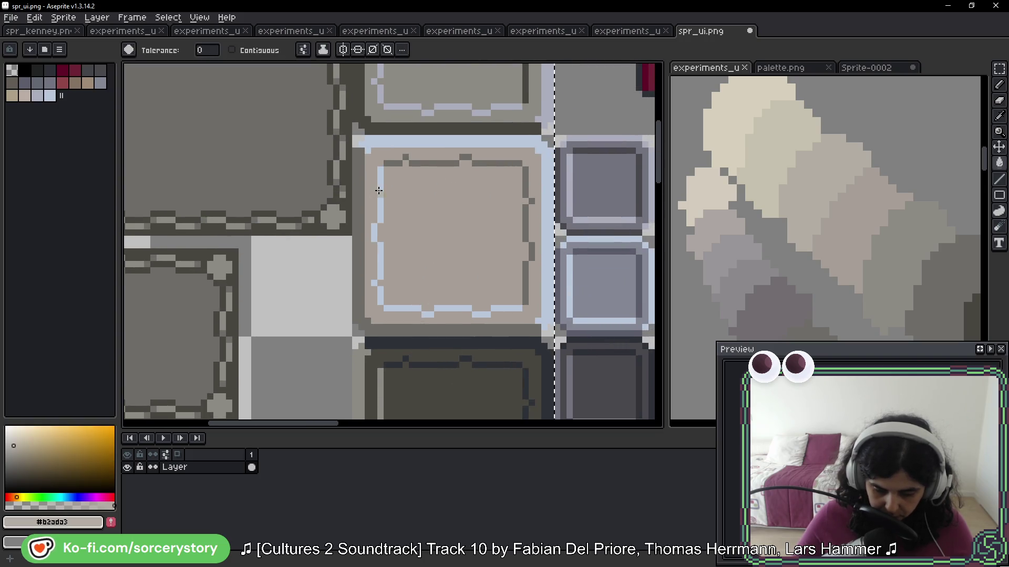
click(387, 143)
scroll(388, 150, down, 1)
scroll(388, 150, down, 2)
mouse_move(388, 149)
mouse_down()
mouse_move(399, 79)
mouse_move(407, 349)
mouse_up()
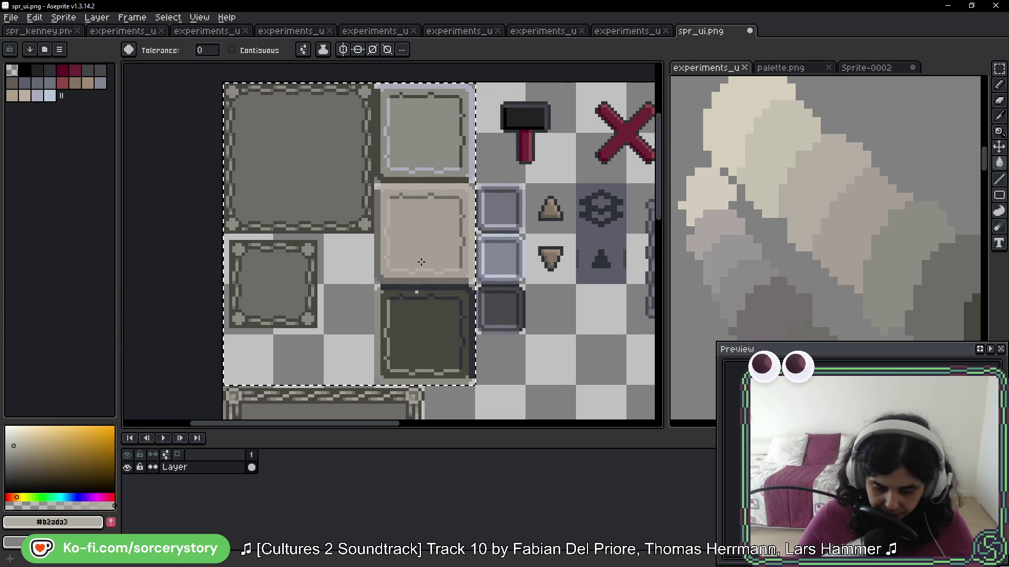
scroll(419, 289, down, 3)
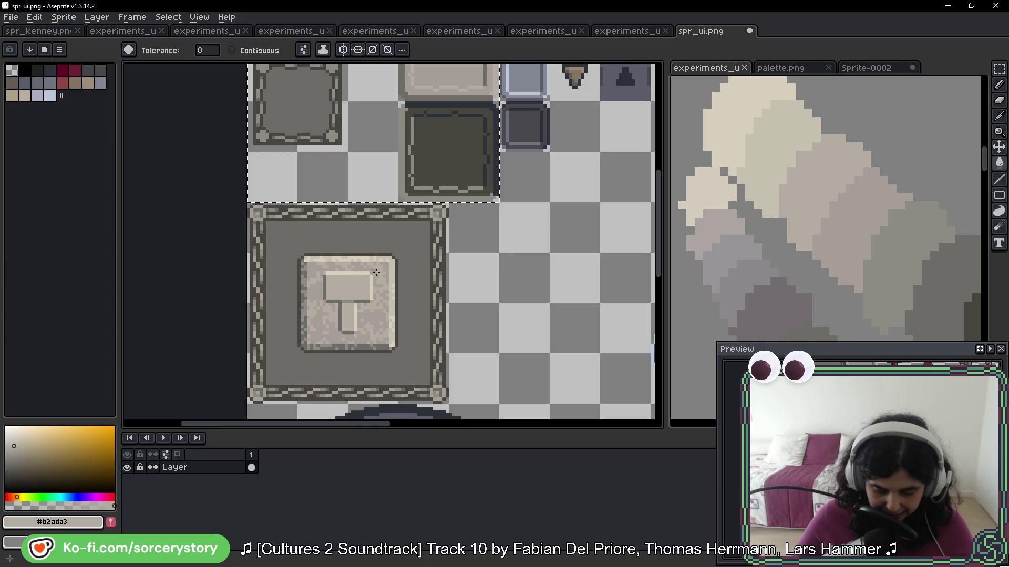
scroll(364, 288, up, 5)
scroll(416, 253, up, 1)
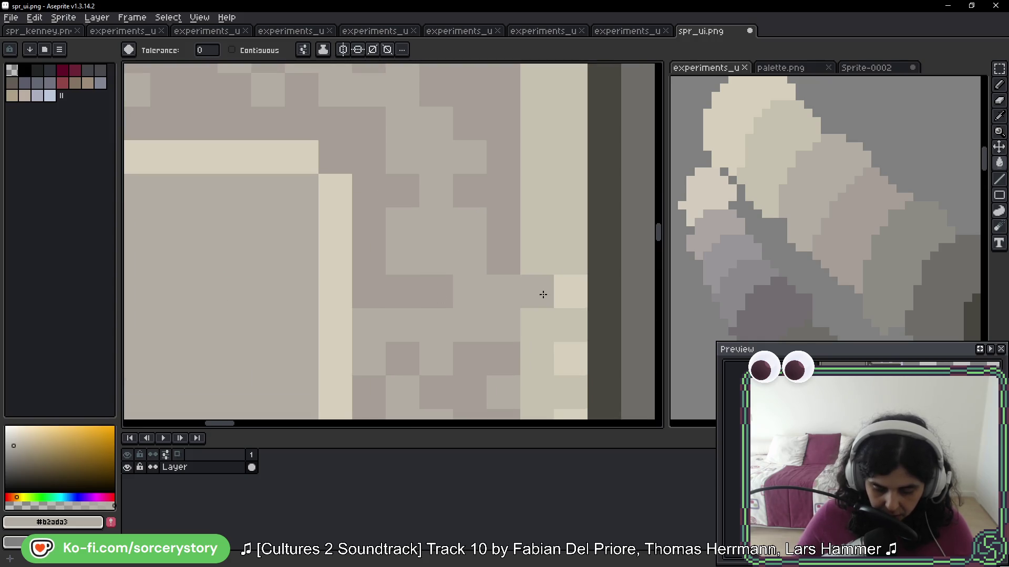
alt+click(555, 214)
scroll(555, 214, down, 5)
scroll(363, 317, up, 3)
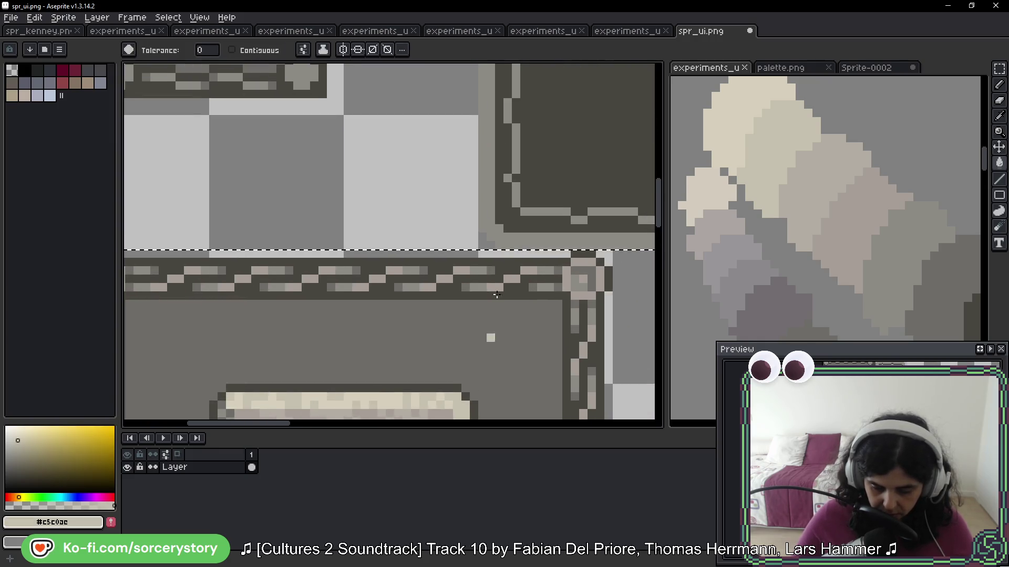
scroll(363, 317, down, 2)
scroll(463, 142, up, 2)
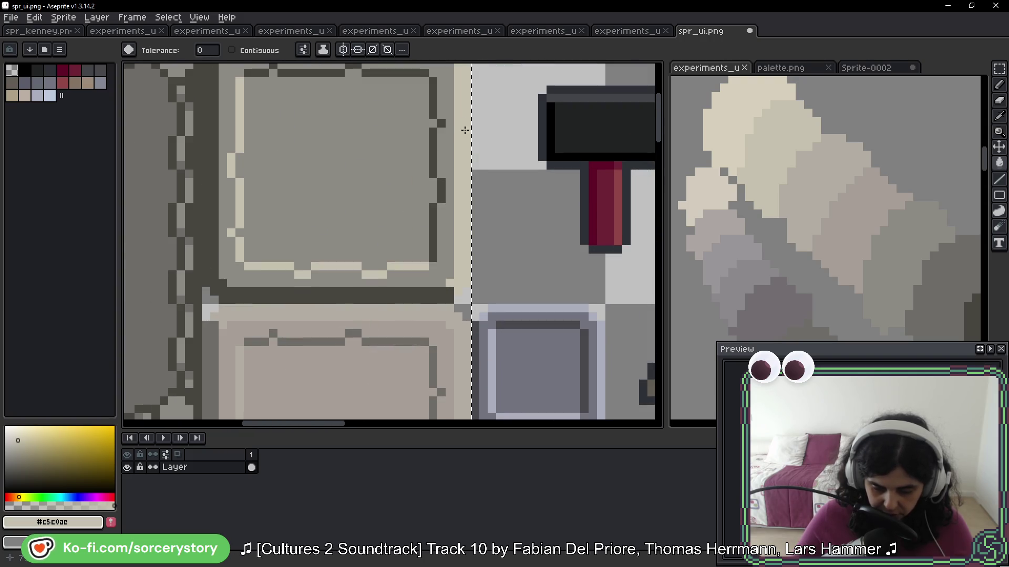
scroll(463, 142, down, 1)
scroll(463, 143, down, 1)
scroll(463, 143, down, 1)
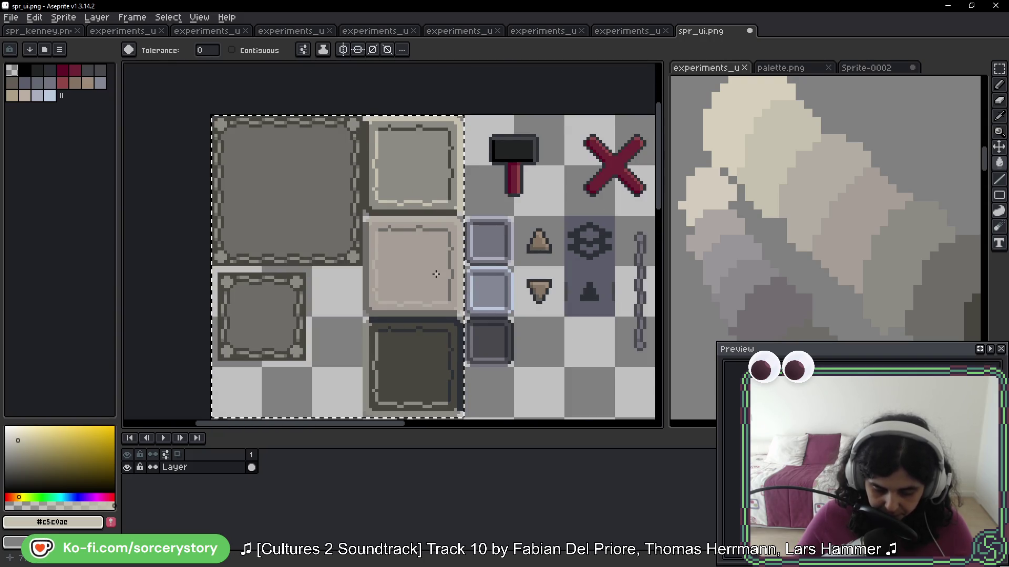
drag(446, 183, 450, 131)
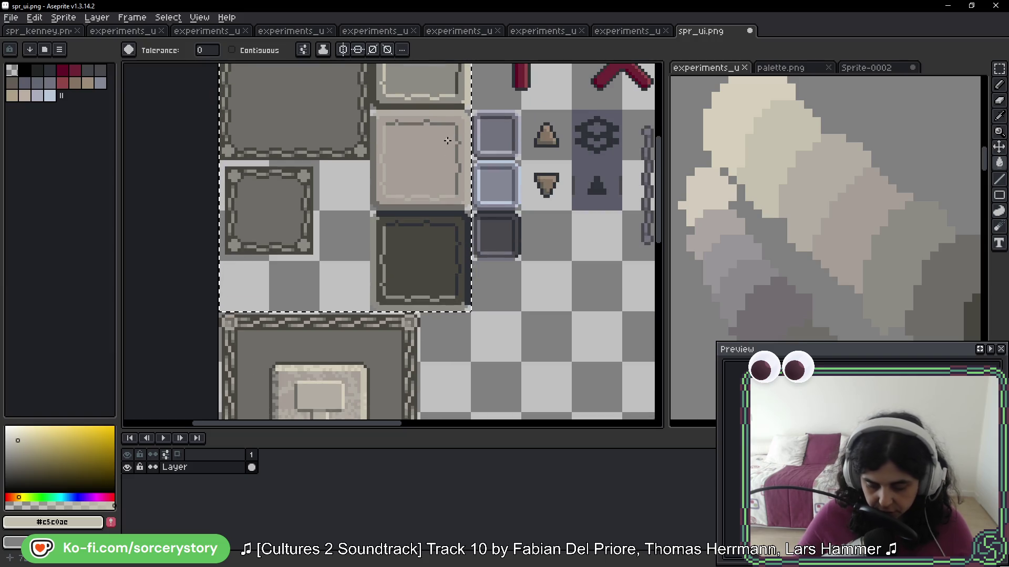
Step: Marquee-select the column of three small blue button tiles
click(999, 69)
drag(564, 151, 495, 229)
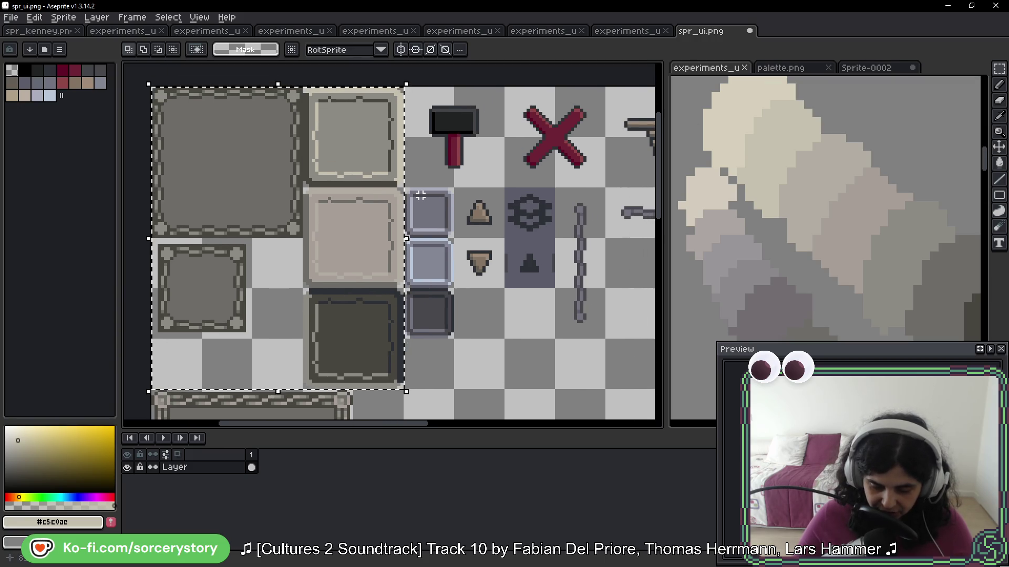
drag(417, 195, 424, 236)
drag(427, 306, 428, 306)
scroll(499, 182, down, 5)
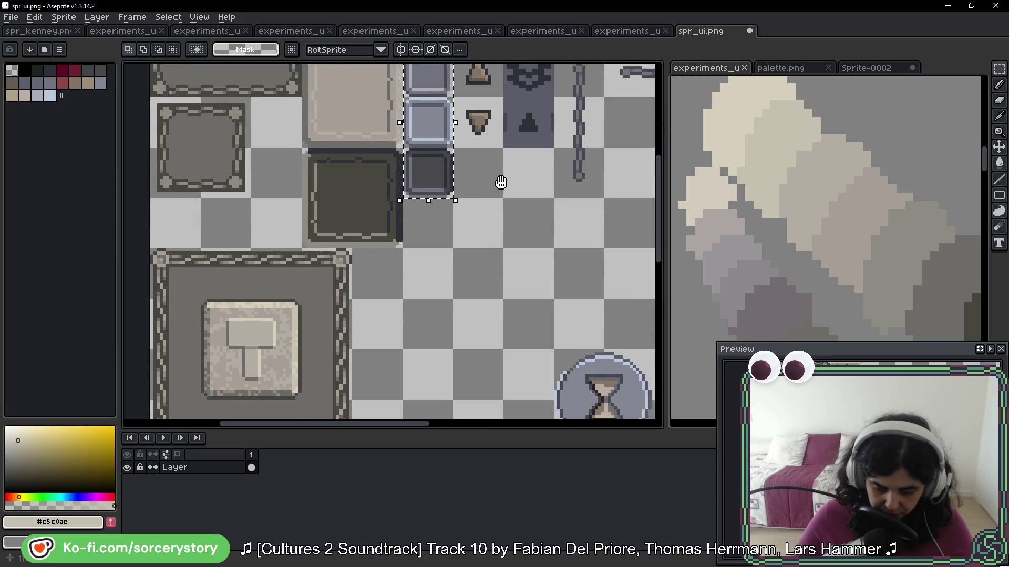
scroll(499, 247, up, 4)
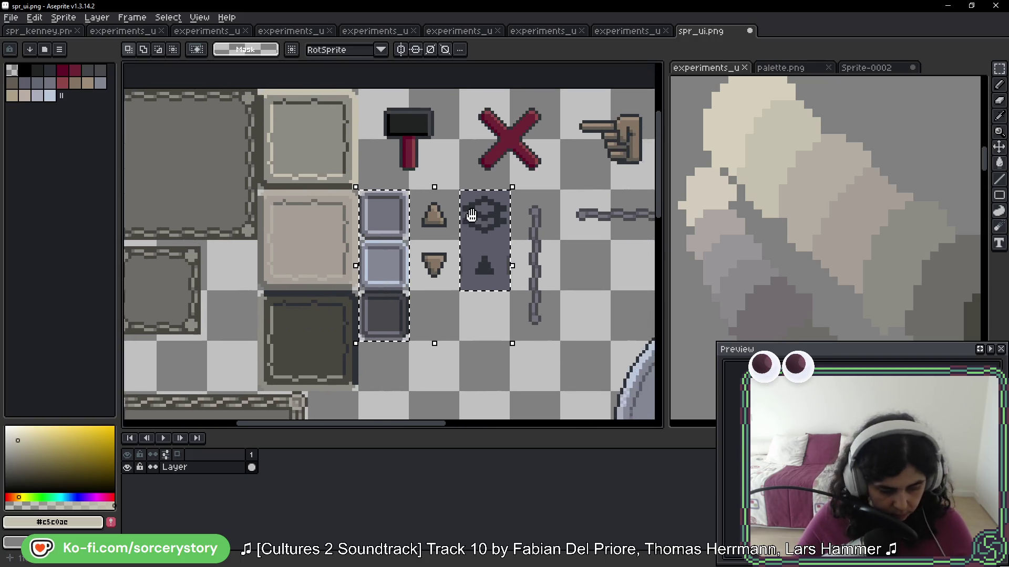
scroll(514, 183, up, 2)
key(w)
scroll(390, 250, up, 1)
mouse_move(390, 250)
mouse_down()
mouse_move(242, 236)
mouse_move(521, 239)
mouse_up()
Step: Sample dark warm grey #494641 and remove the gear column that slipped into the selection
alt+click(326, 207)
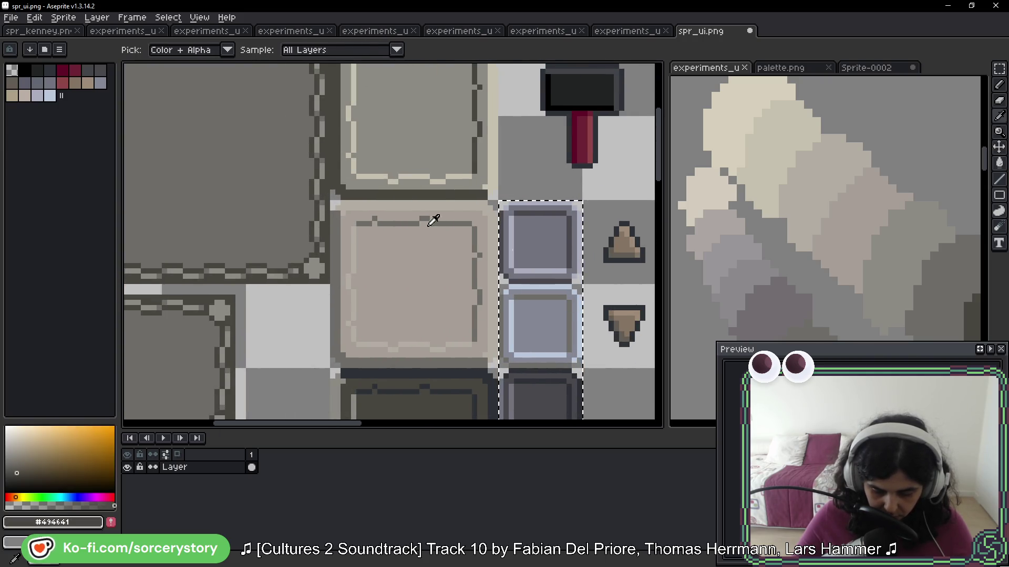
drag(597, 288, 355, 203)
shift+click(490, 170)
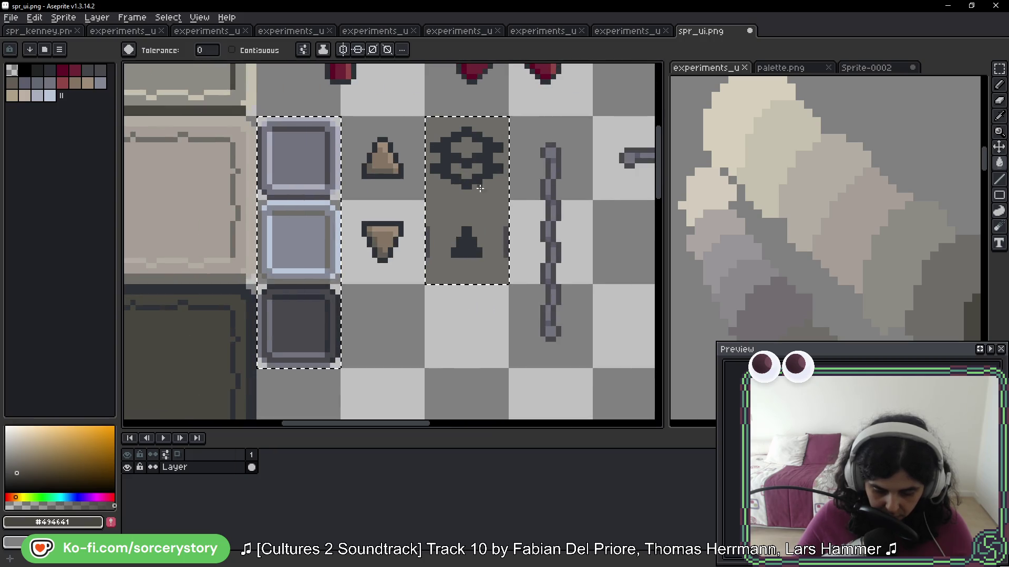
mouse_move(277, 185)
mouse_down()
mouse_move(563, 219)
mouse_move(516, 203)
mouse_move(412, 74)
mouse_up()
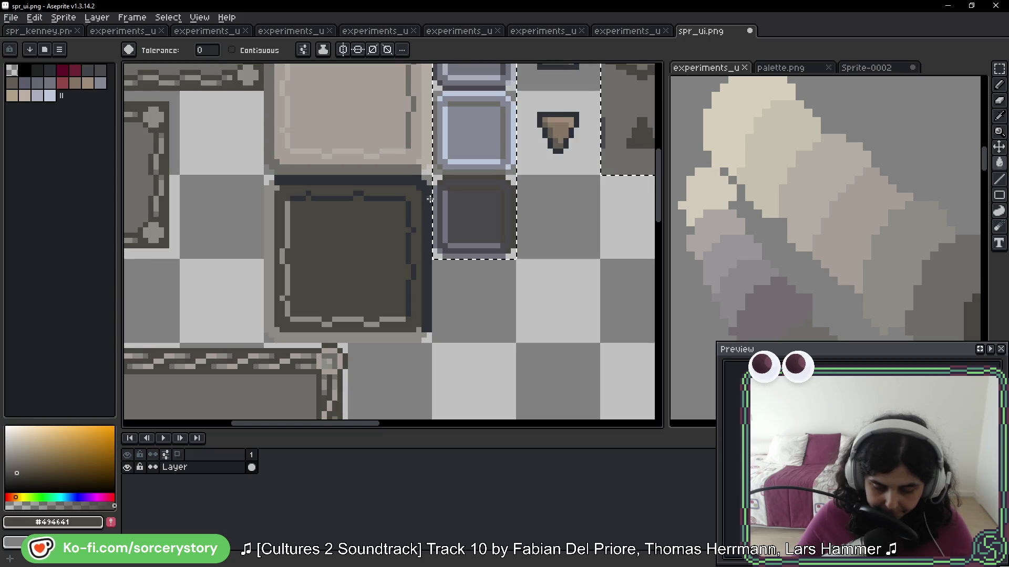
scroll(443, 195, up, 3)
scroll(415, 263, down, 4)
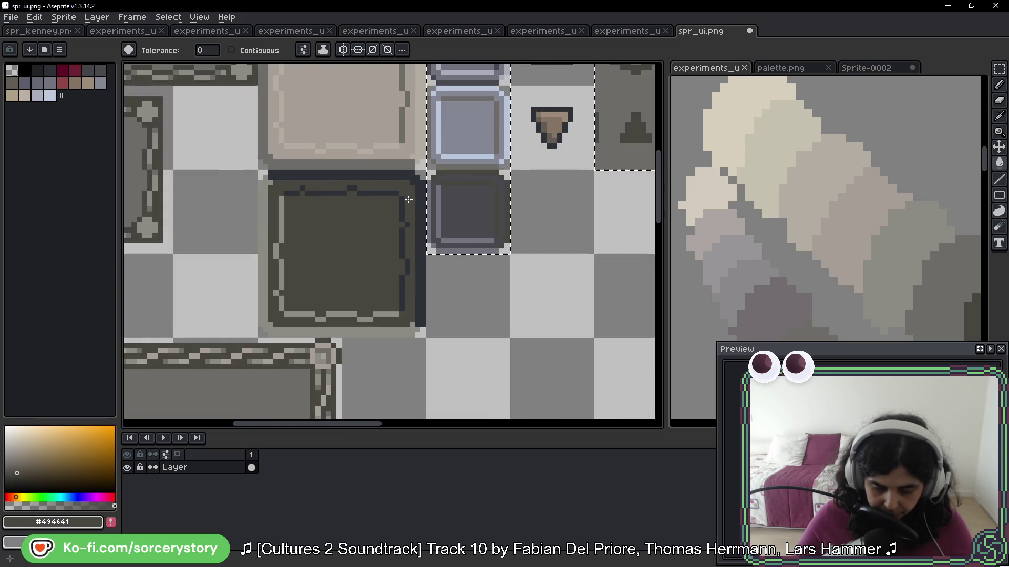
click(417, 276)
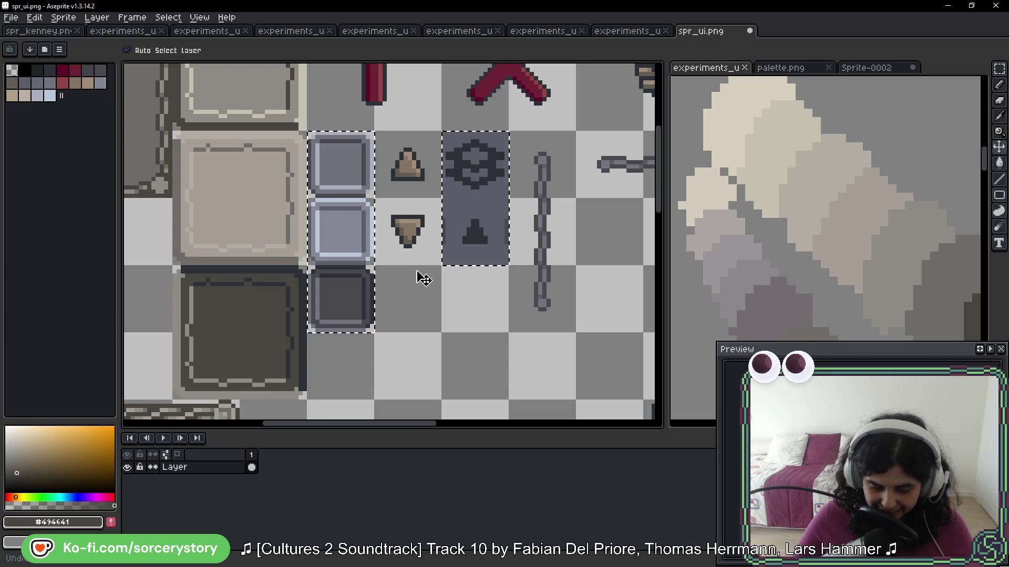
click(999, 69)
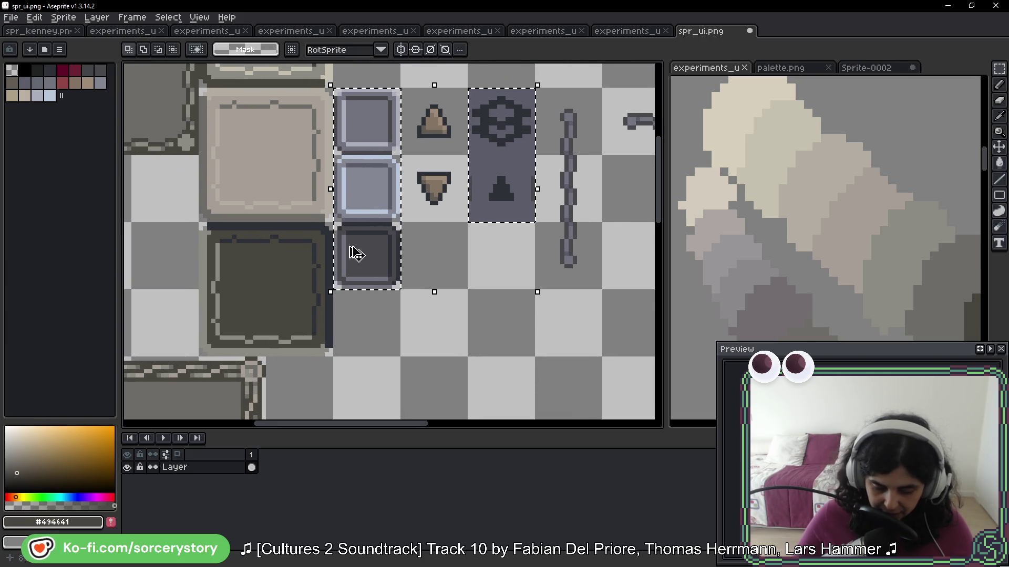
mouse_move(396, 218)
mouse_down()
mouse_move(435, 226)
mouse_move(444, 185)
mouse_up()
key(ctrl+z)
key(ctrl+z)
Step: Fill the bottom tile's interior dark warm grey and its inner border light grey #8d8a85
key(i)
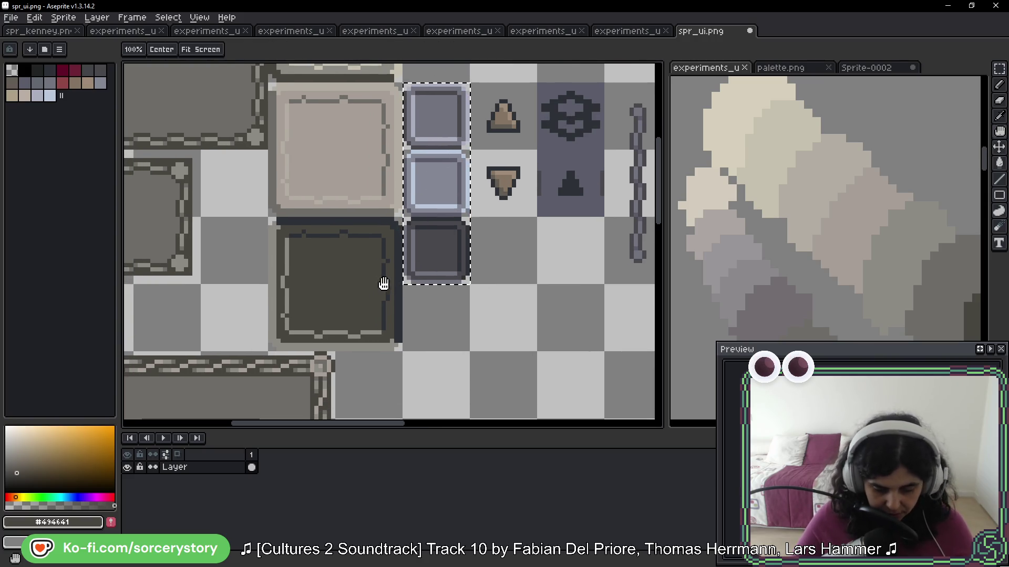
scroll(373, 264, up, 1)
key(g)
click(469, 230)
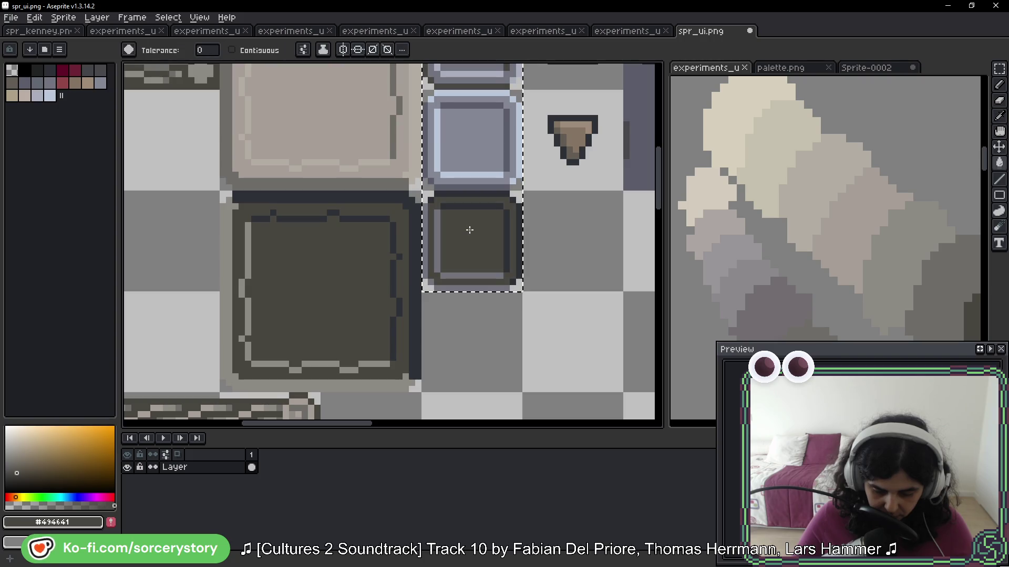
key(i)
click(393, 234)
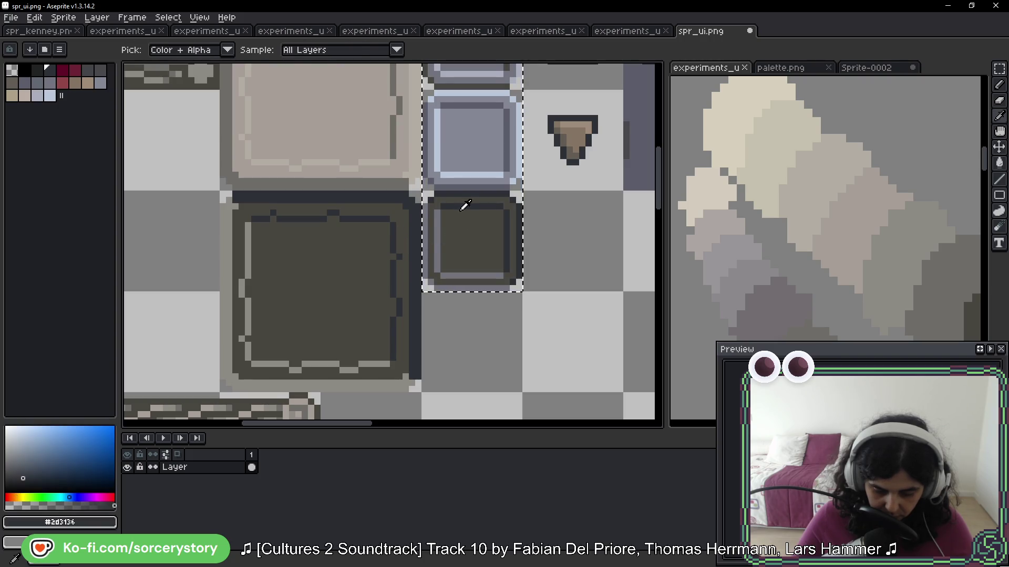
key(g)
key(i)
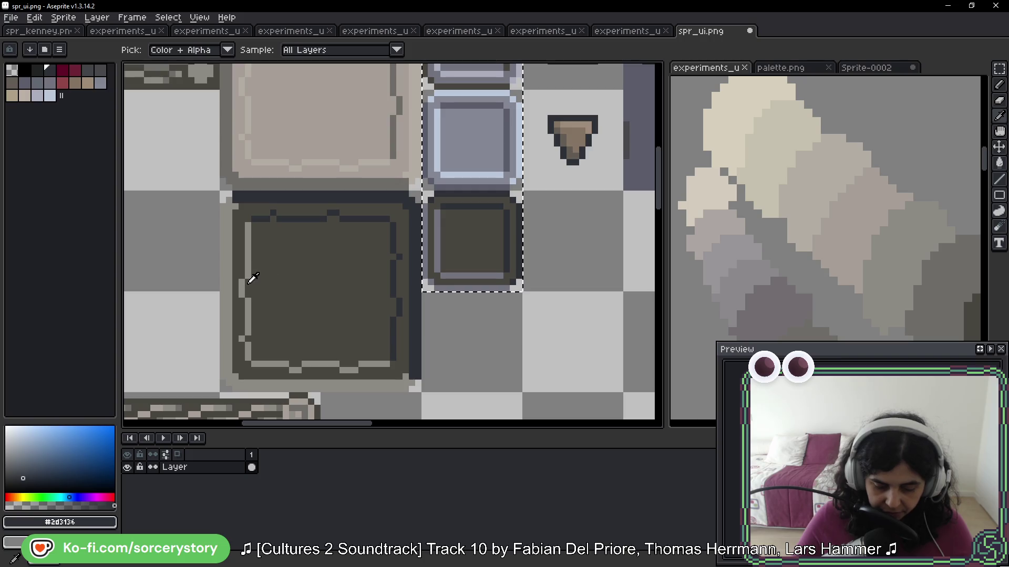
click(250, 264)
key(g)
click(436, 230)
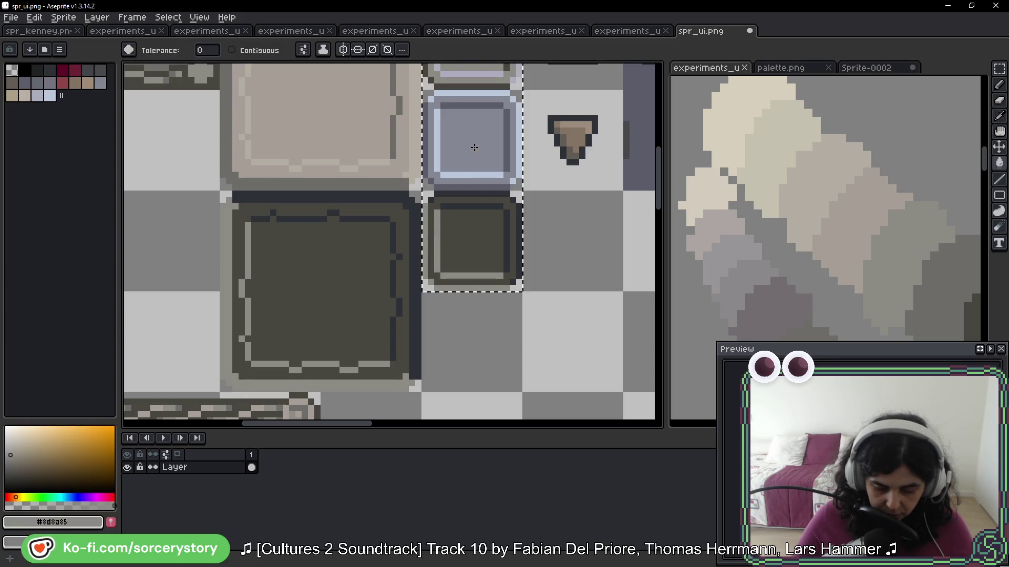
Step: Refill the middle tile's inner border and blue interior with beige from the neighbouring panel
drag(471, 140, 437, 271)
key(i)
key(g)
click(407, 268)
key(i)
click(371, 207)
key(g)
click(449, 251)
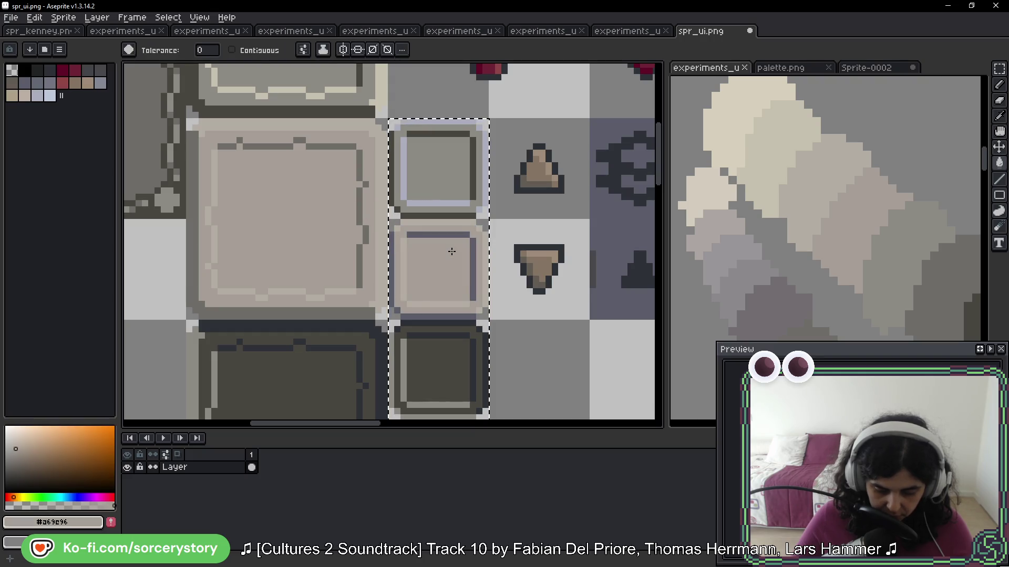
Step: Fill the top tile's lavender highlight with beige #c5c0ac sampled from the panel edge
key(i)
click(368, 197)
key(g)
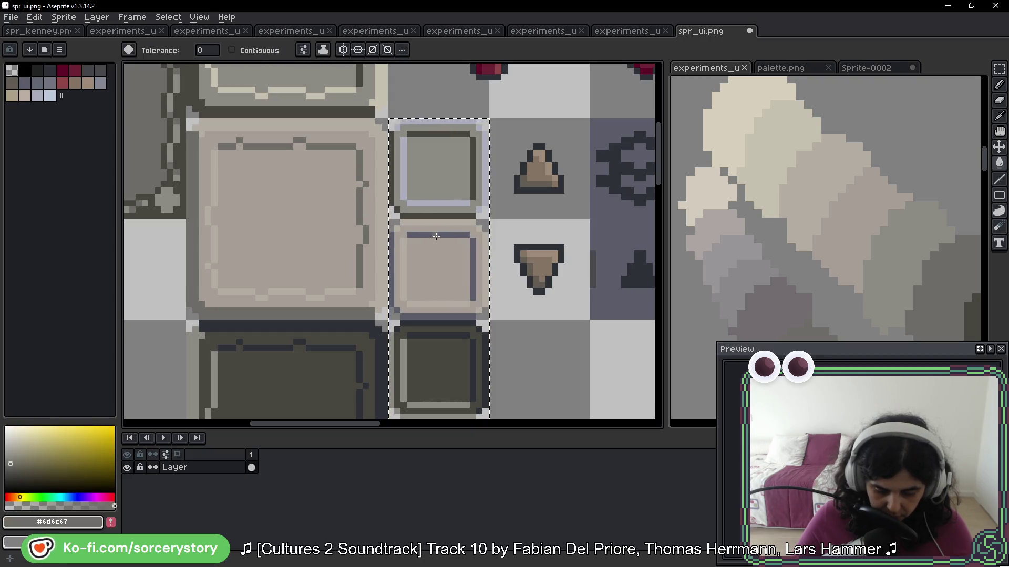
key(i)
click(286, 285)
key(g)
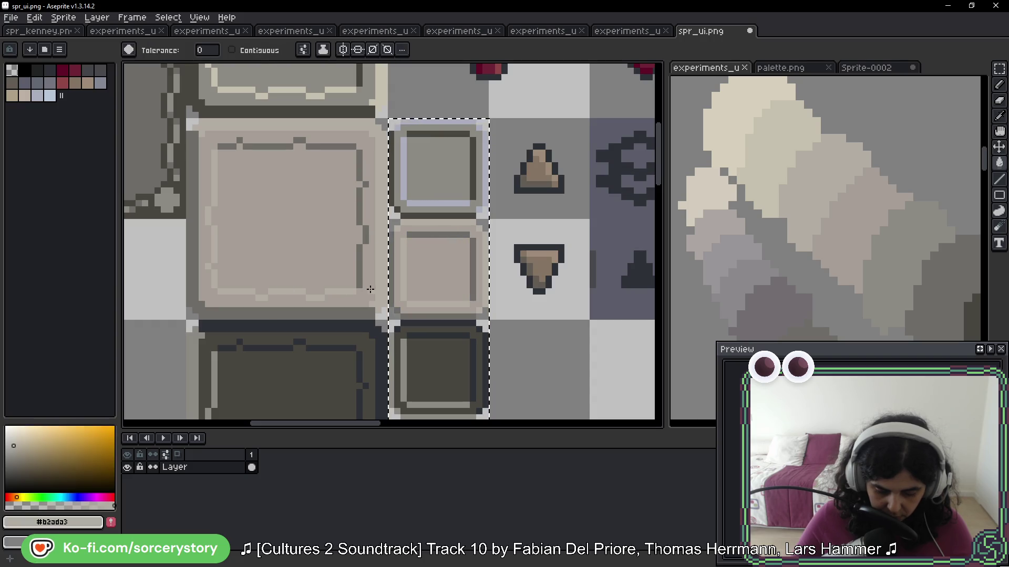
drag(433, 134, 438, 277)
key(i)
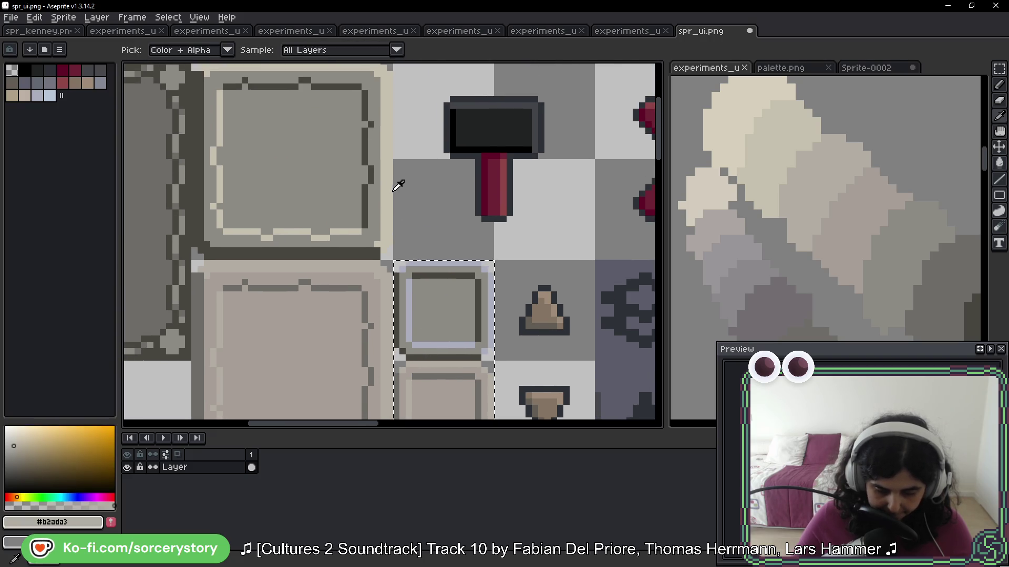
click(387, 180)
key(g)
click(436, 263)
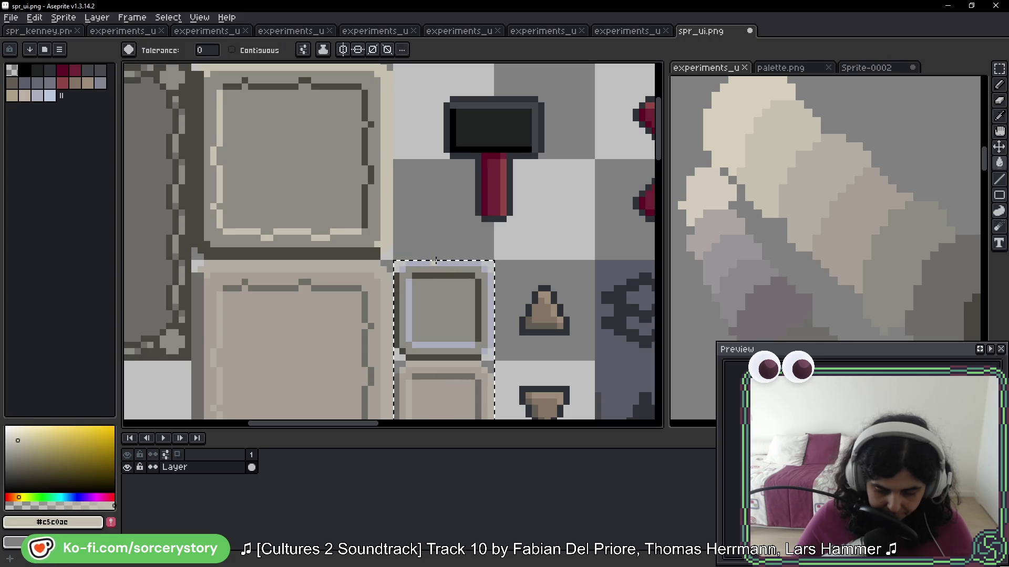
scroll(457, 294, down, 3)
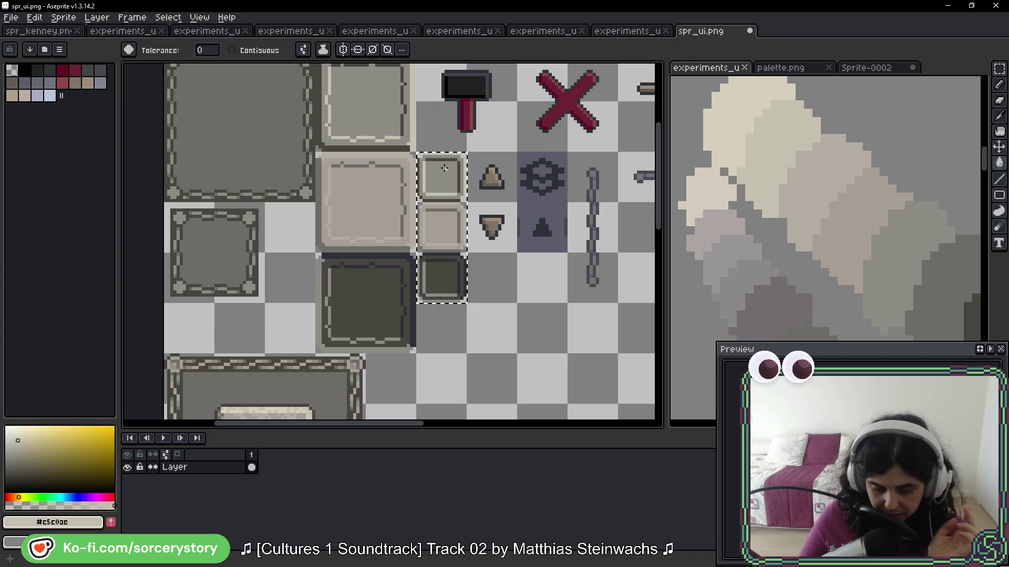
scroll(444, 168, down, 2)
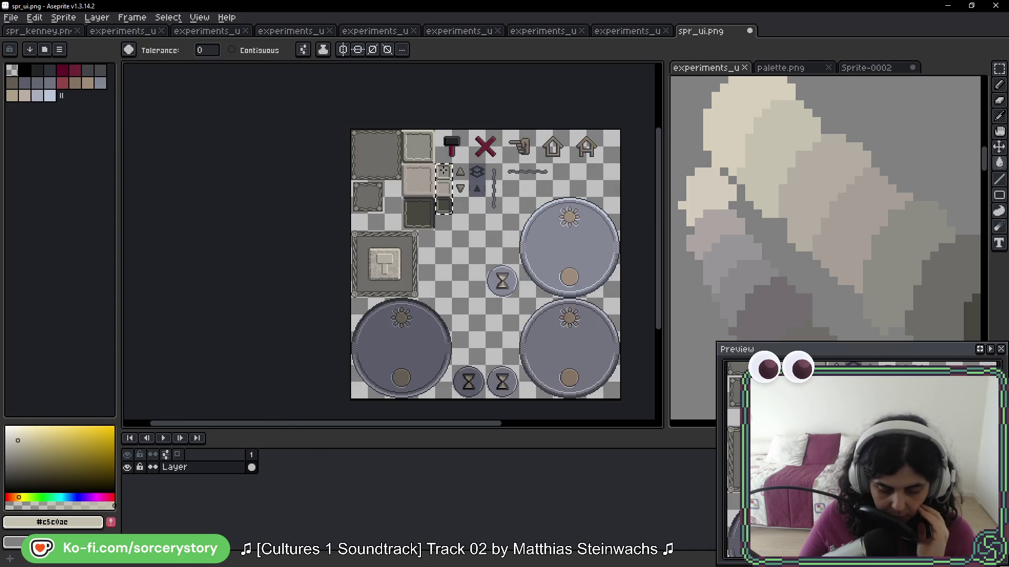
scroll(352, 319, up, 2)
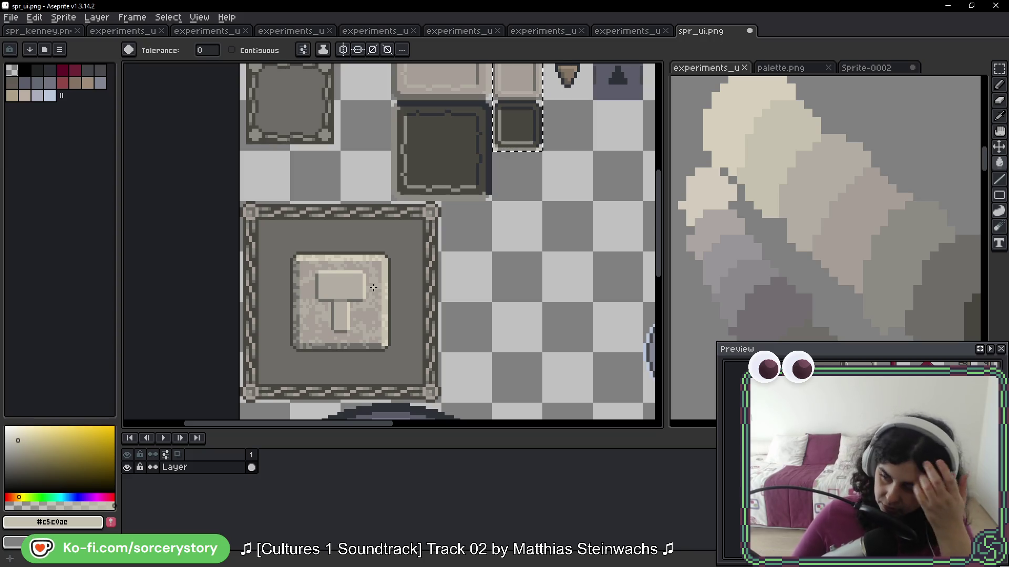
scroll(458, 181, up, 2)
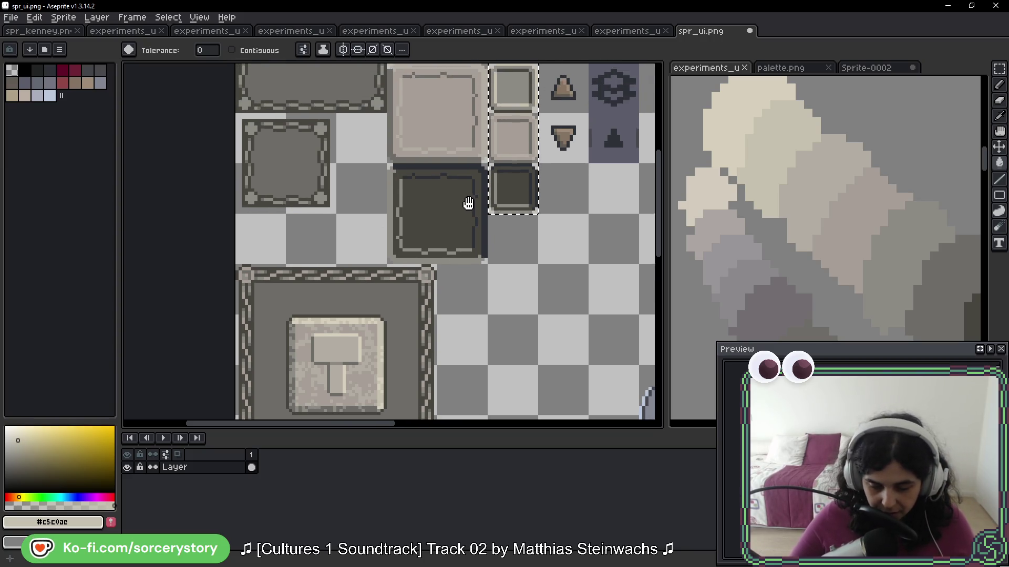
Step: Marquee-select a single button tile beside the dark tile and hammer panel
scroll(504, 159, up, 2)
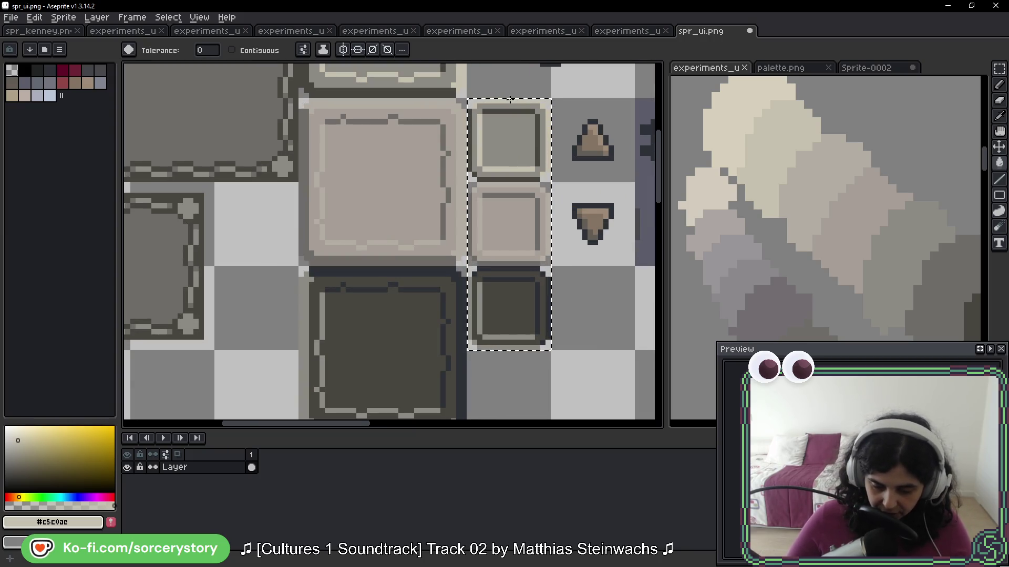
scroll(490, 173, up, 3)
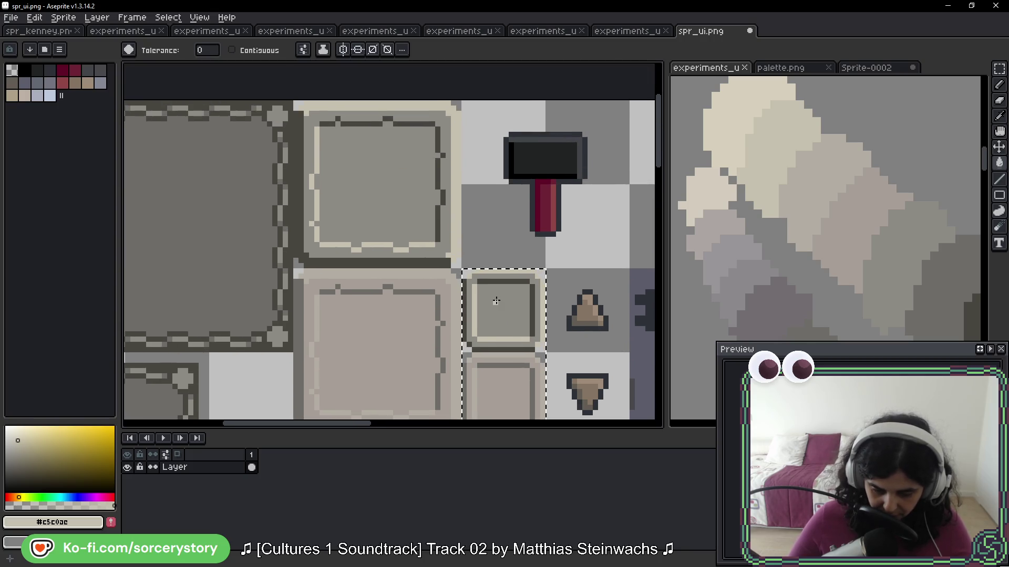
scroll(496, 300, down, 6)
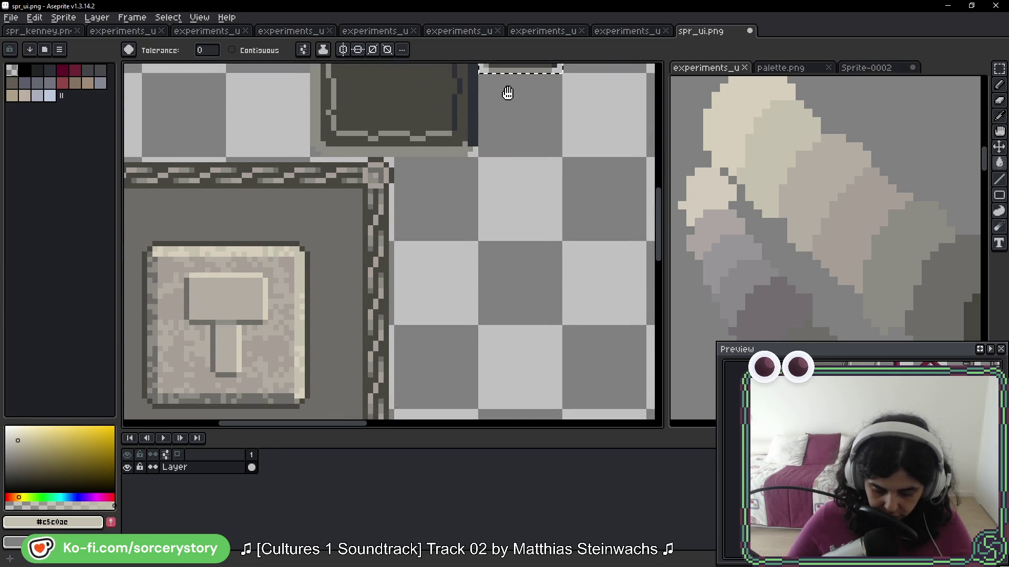
drag(508, 94, 497, 166)
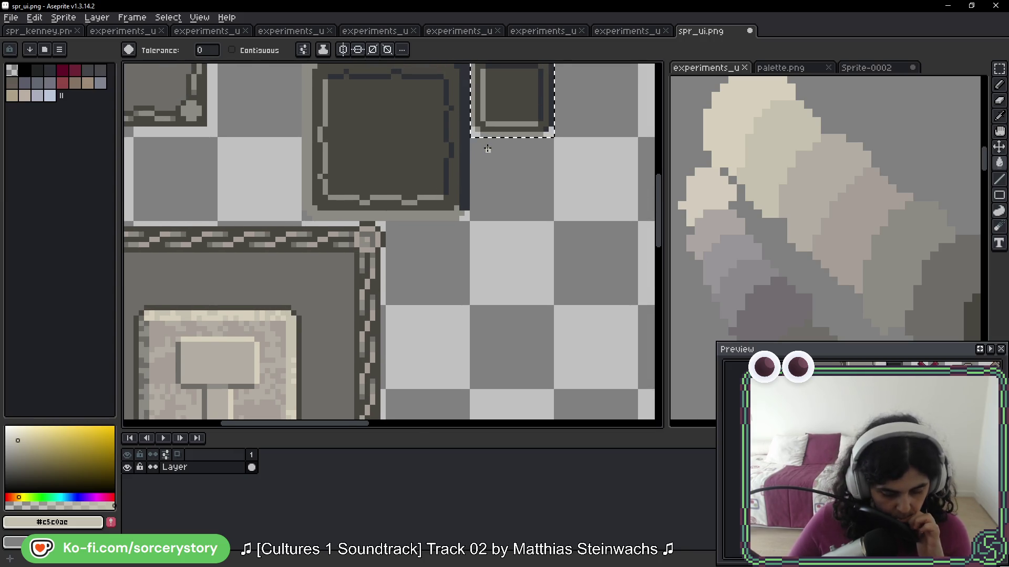
scroll(487, 149, down, 2)
scroll(473, 247, up, 1)
mouse_move(472, 247)
mouse_down()
mouse_move(461, 331)
mouse_move(483, 157)
mouse_move(455, 271)
mouse_up()
click(999, 68)
mouse_move(369, 101)
mouse_down()
mouse_move(444, 62)
mouse_move(438, 135)
mouse_up()
mouse_move(434, 132)
mouse_down()
mouse_move(472, 178)
mouse_move(500, 23)
mouse_up()
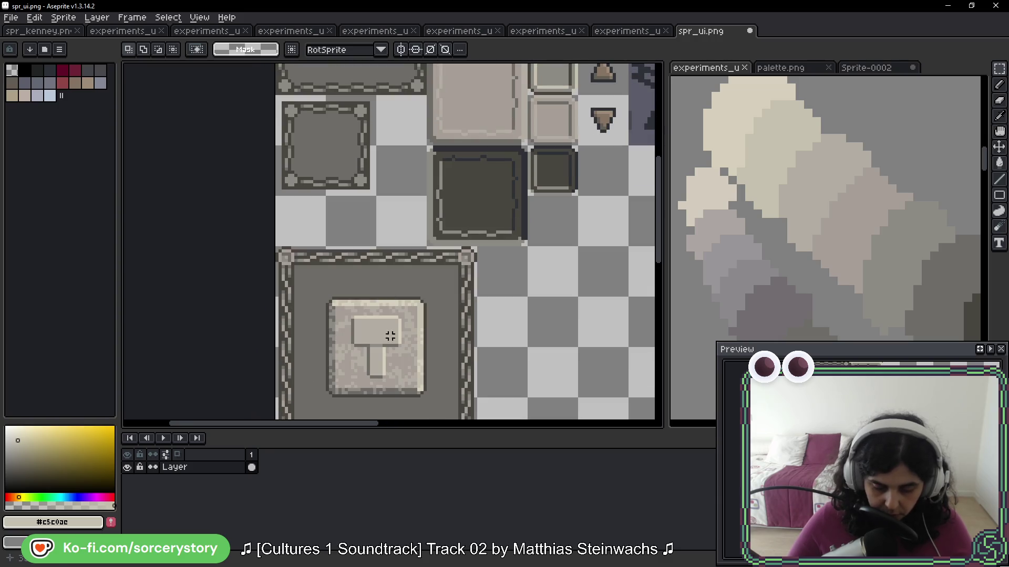
Step: Fill the selected tile's grey interior with beige #a69e96 sampled from the hammer button
key(i)
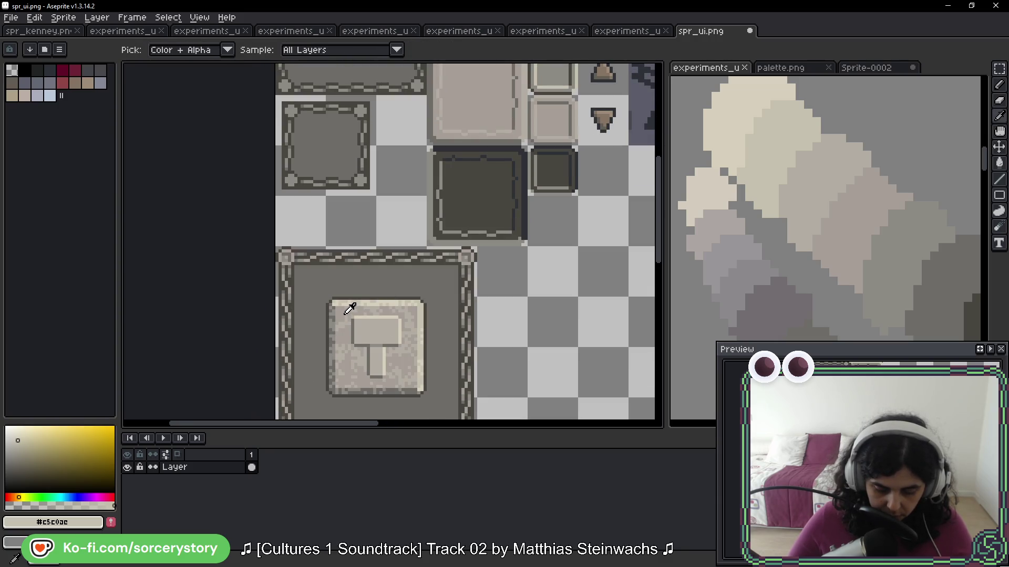
click(349, 309)
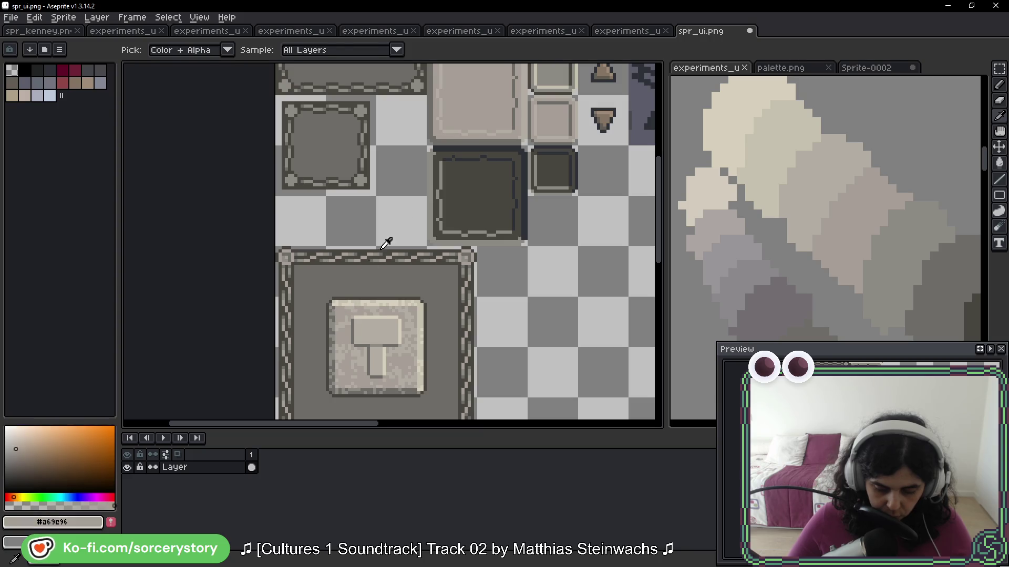
key(m)
key(g)
click(435, 217)
Step: Sample light cream #c5c0ae and dark grey #6d6c67 from the hammer button
scroll(435, 217, up, 1)
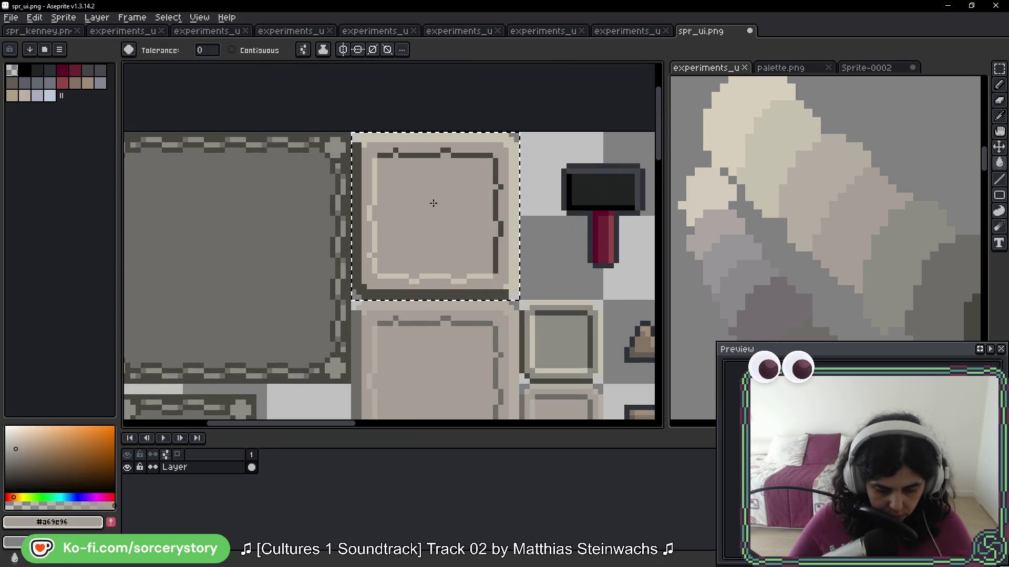
scroll(432, 204, down, 1)
scroll(387, 336, down, 3)
scroll(424, 196, up, 2)
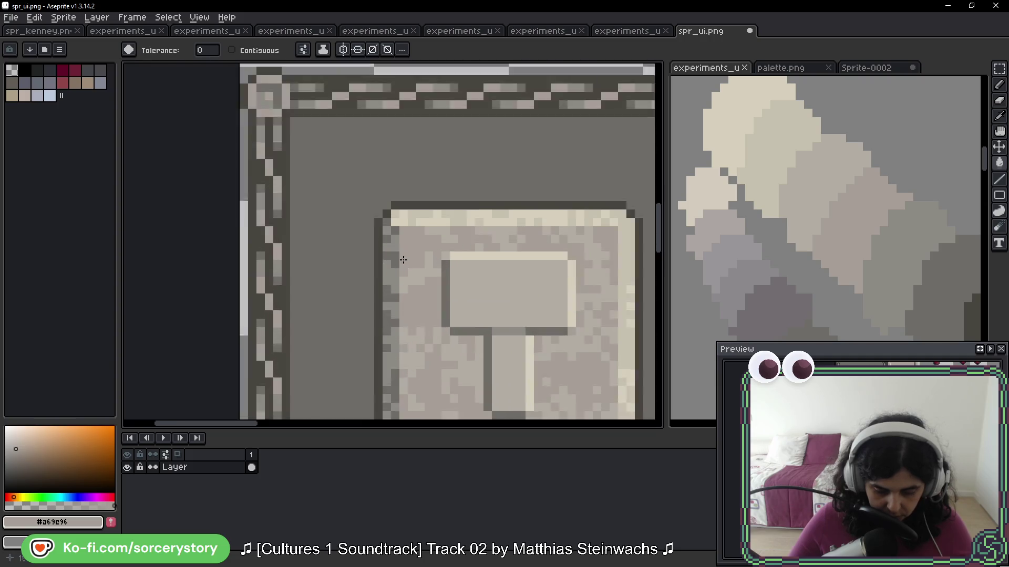
alt+click(423, 196)
scroll(461, 175, down, 2)
scroll(461, 175, down, 1)
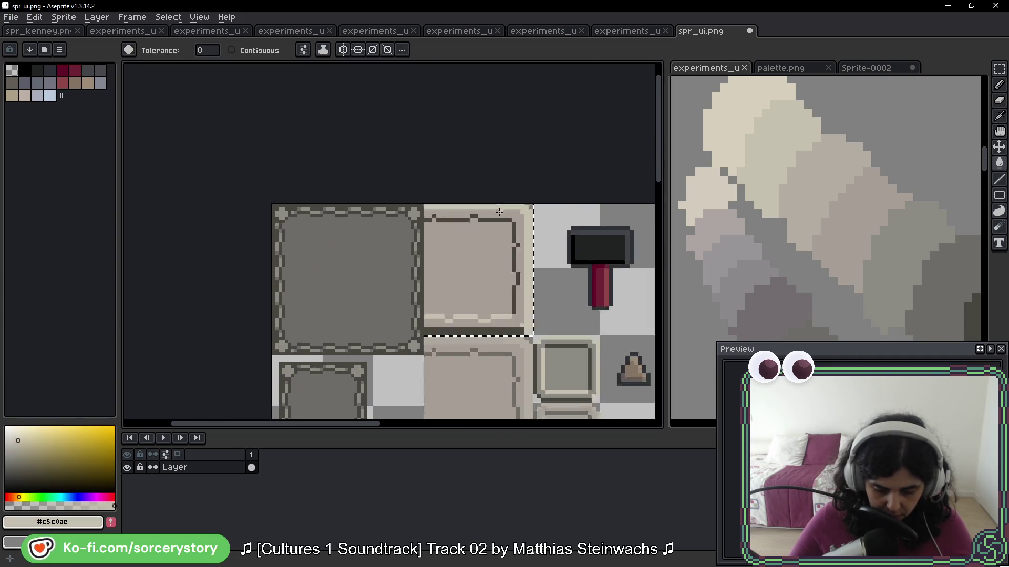
scroll(502, 212, up, 1)
scroll(503, 211, down, 1)
scroll(524, 102, down, 2)
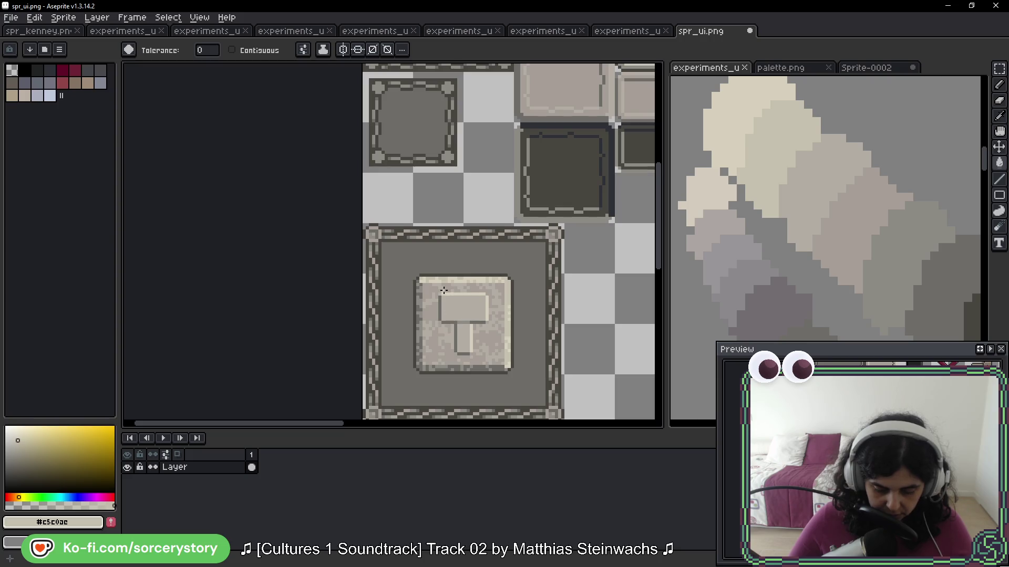
scroll(443, 290, up, 3)
key(alt)
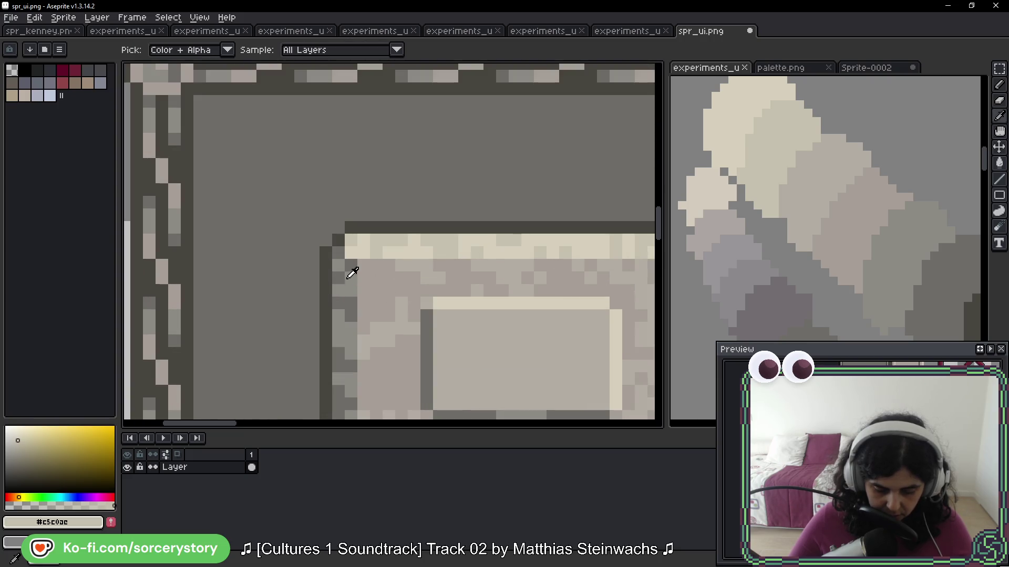
alt+click(343, 274)
Step: Sample the light tile's beige face colour and restrict Paint Bucket fills to contiguous pixels
scroll(385, 227, down, 6)
scroll(394, 242, up, 5)
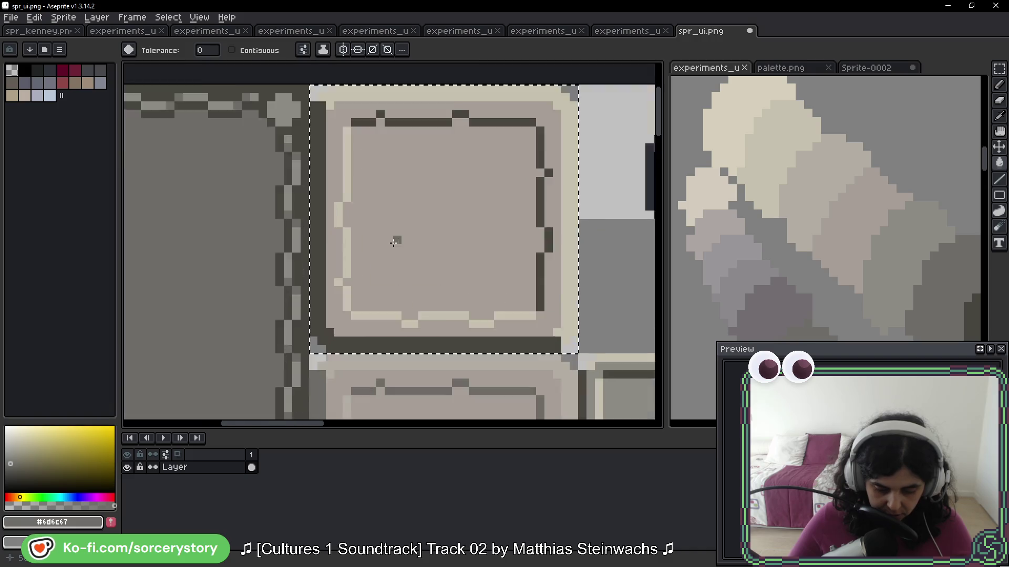
scroll(393, 242, up, 2)
scroll(290, 251, down, 4)
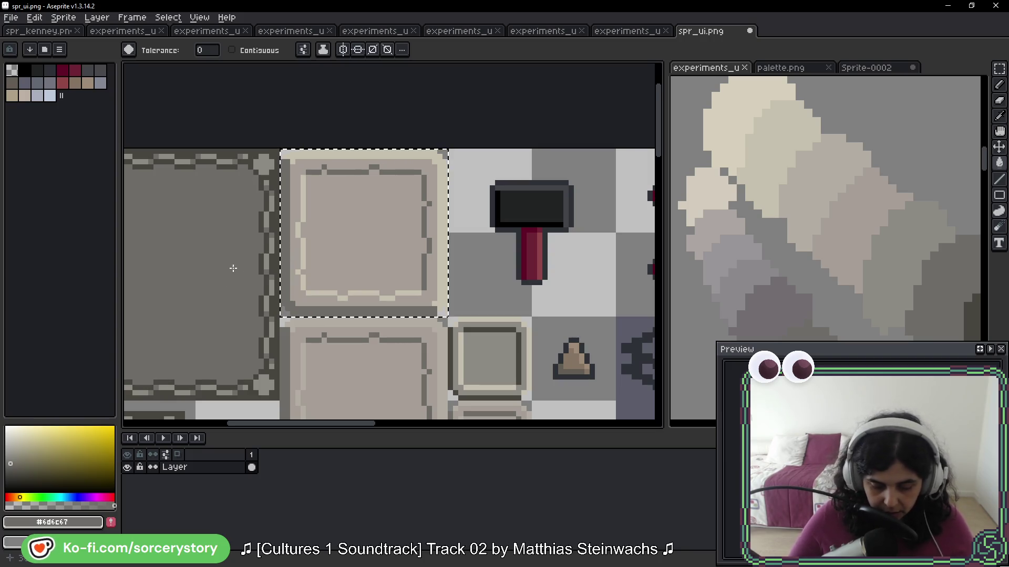
scroll(234, 268, up, 3)
scroll(466, 219, down, 2)
mouse_move(551, 155)
mouse_down()
mouse_move(487, 188)
mouse_move(429, 200)
mouse_up()
key(i)
click(370, 143)
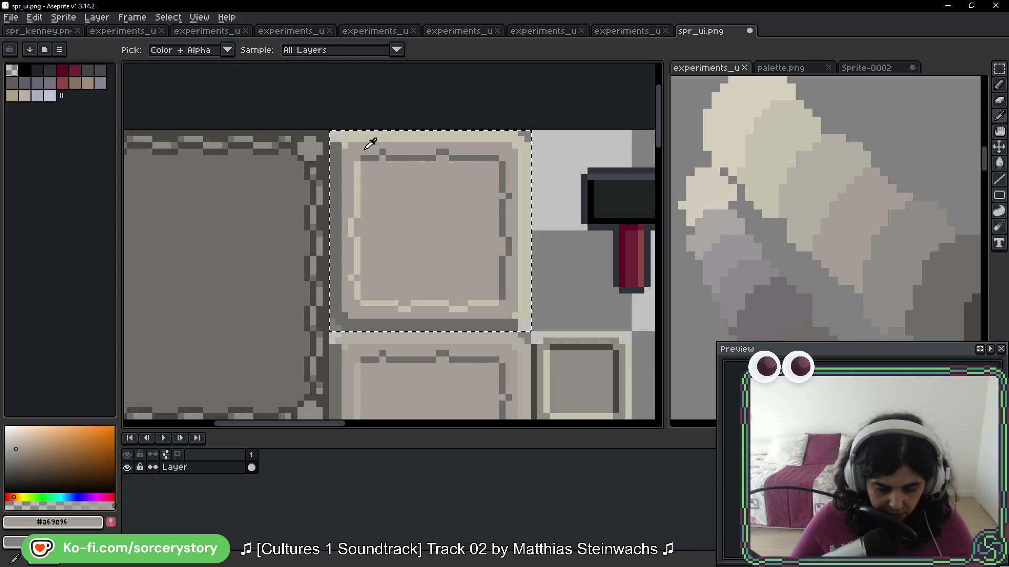
key(w)
click(231, 50)
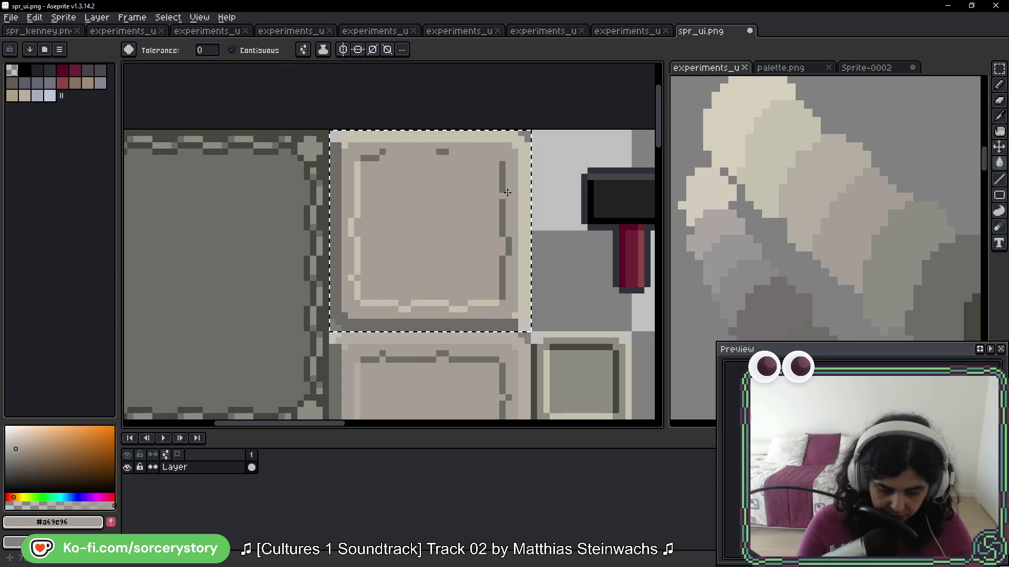
Step: Paint over the light tile's dark and light inset lines with face colour #a69e96, then deselect
click(441, 153)
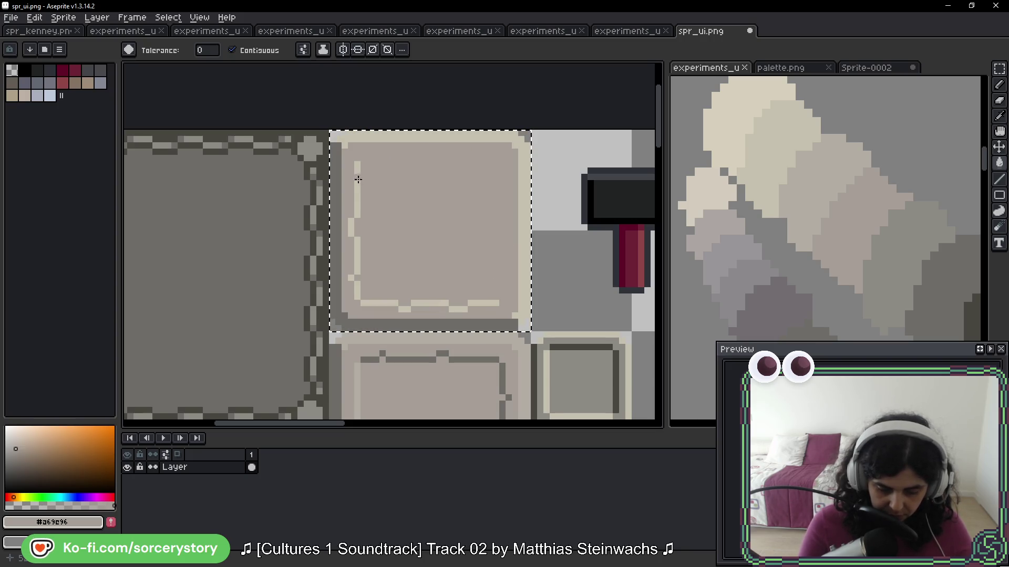
click(358, 294)
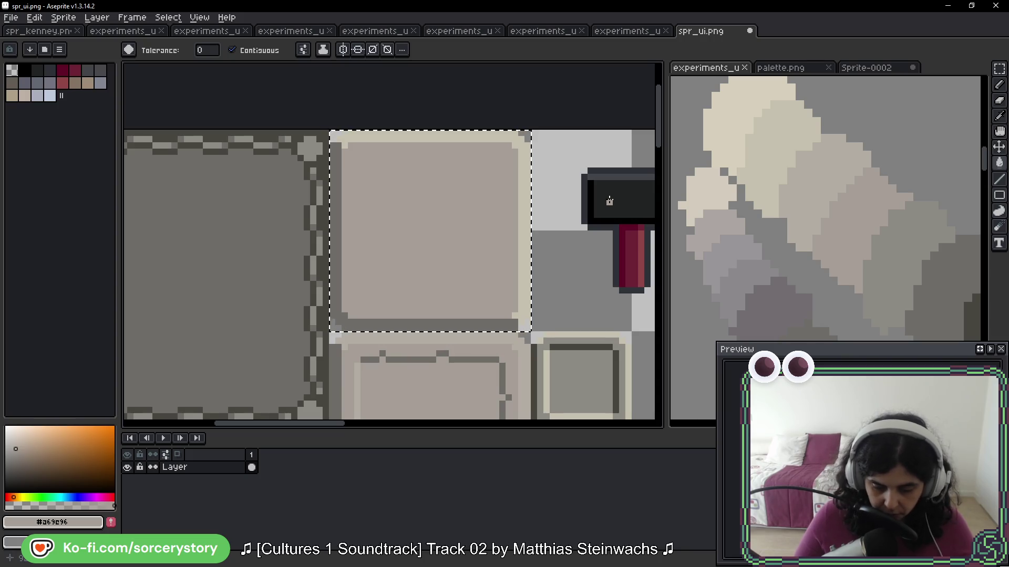
click(1000, 65)
click(382, 138)
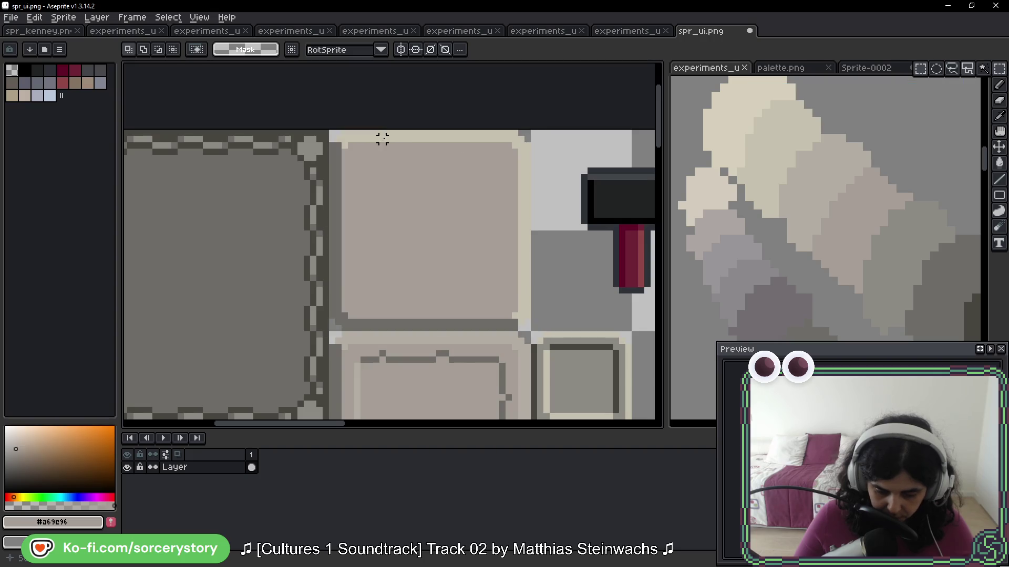
Step: Select the light tile's top-left 16x16 corner area and shift it one pixel right and down
drag(388, 133, 527, 225)
drag(433, 132, 526, 225)
mouse_move(500, 175)
mouse_down()
mouse_move(468, 196)
mouse_move(497, 169)
mouse_move(503, 177)
mouse_up()
click(364, 151)
drag(364, 151, 428, 229)
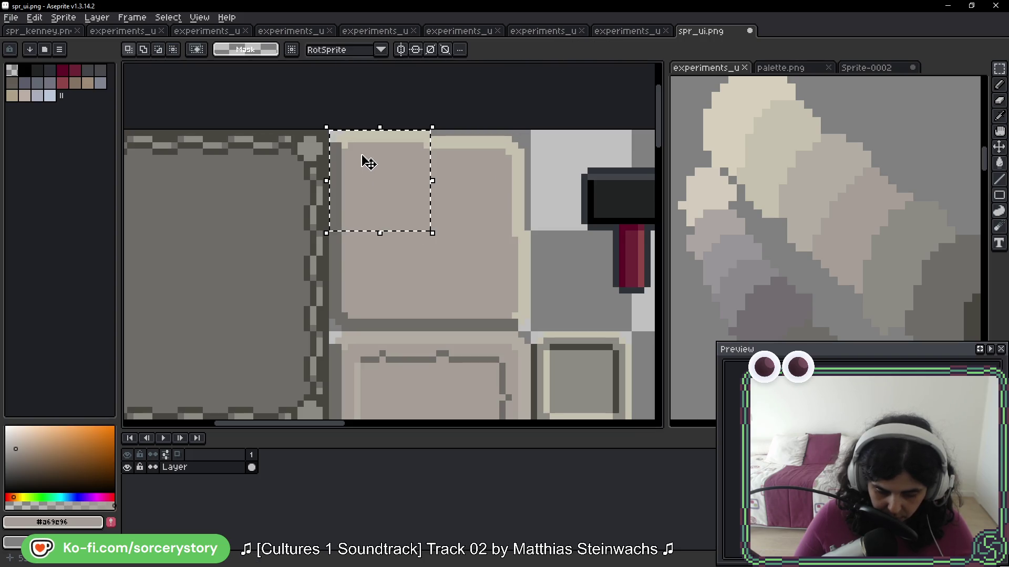
drag(368, 163, 376, 166)
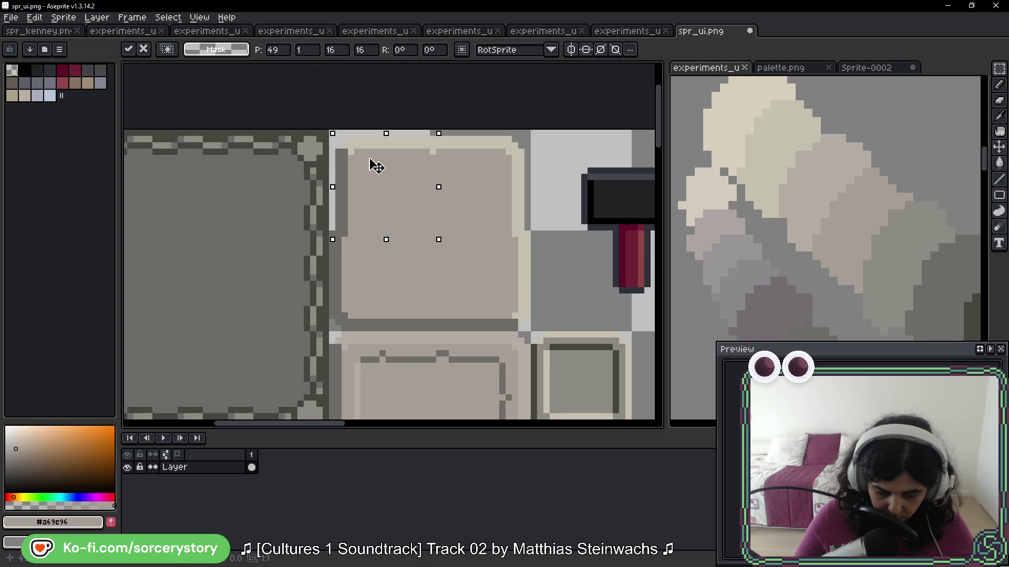
Step: Nudge the lower-left and lower-right 16x16 sections one pixel, then commit and deselect
click(331, 277)
drag(333, 231, 428, 326)
drag(356, 279, 367, 273)
click(464, 295)
mouse_move(428, 230)
mouse_down()
mouse_move(531, 333)
mouse_move(488, 296)
mouse_up()
key(Return)
key(ctrl+d)
key(b)
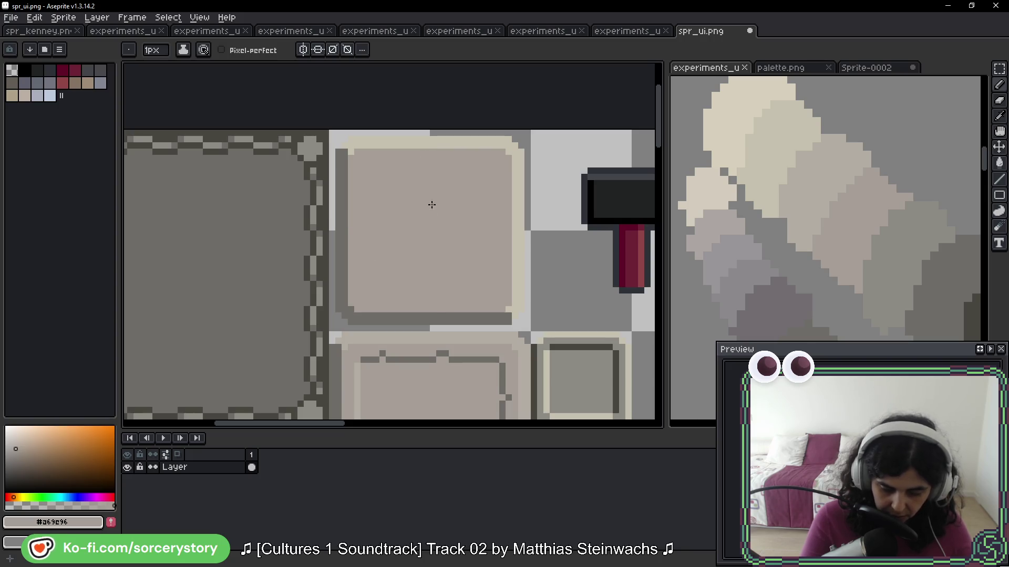
scroll(436, 215, down, 2)
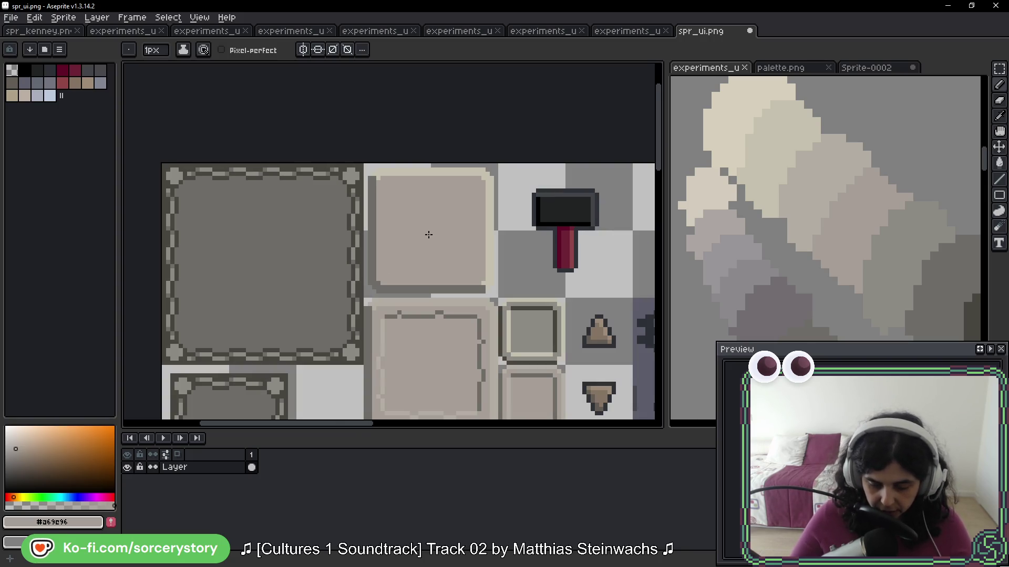
click(998, 69)
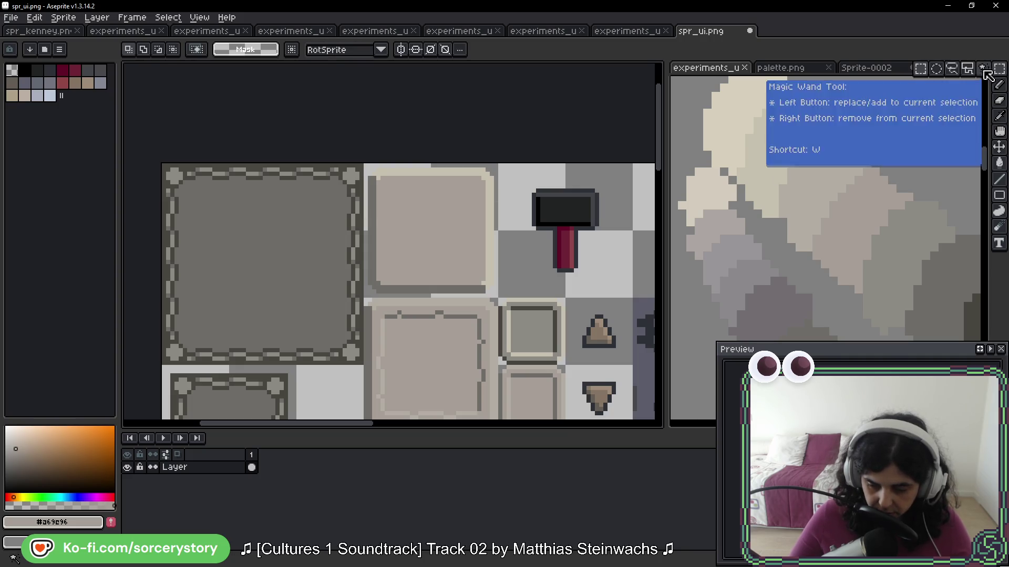
Step: Magic Wand the tile's border and face, then expand the selection by 1px
scroll(485, 185, up, 1)
click(468, 173)
shift+click(342, 230)
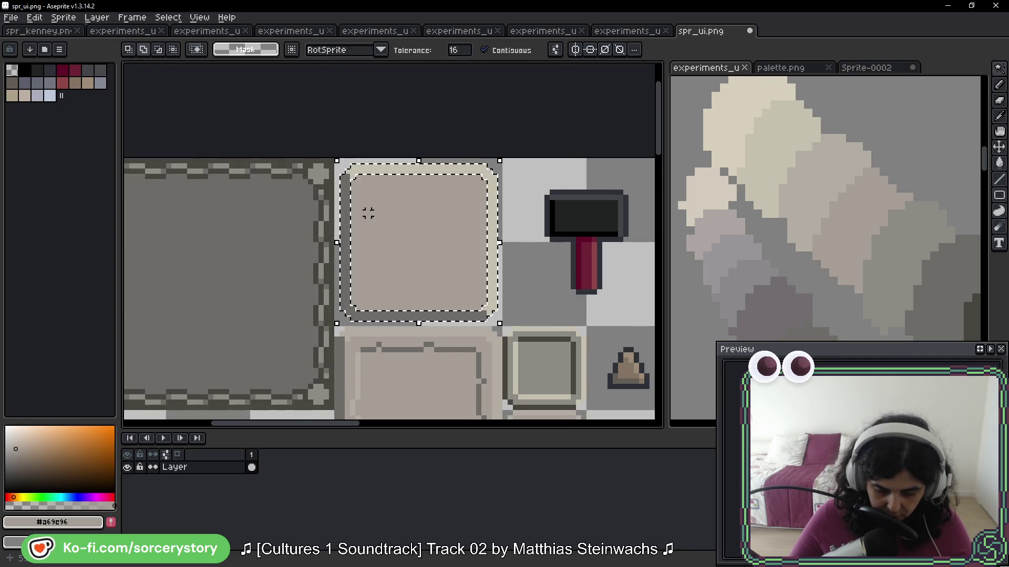
click(167, 17)
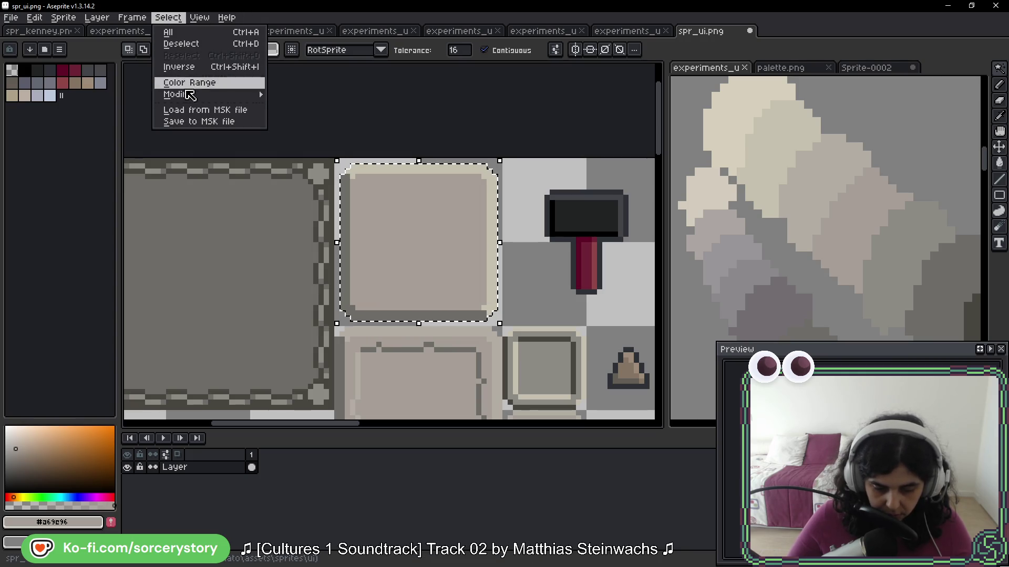
mouse_move(247, 95)
click(294, 109)
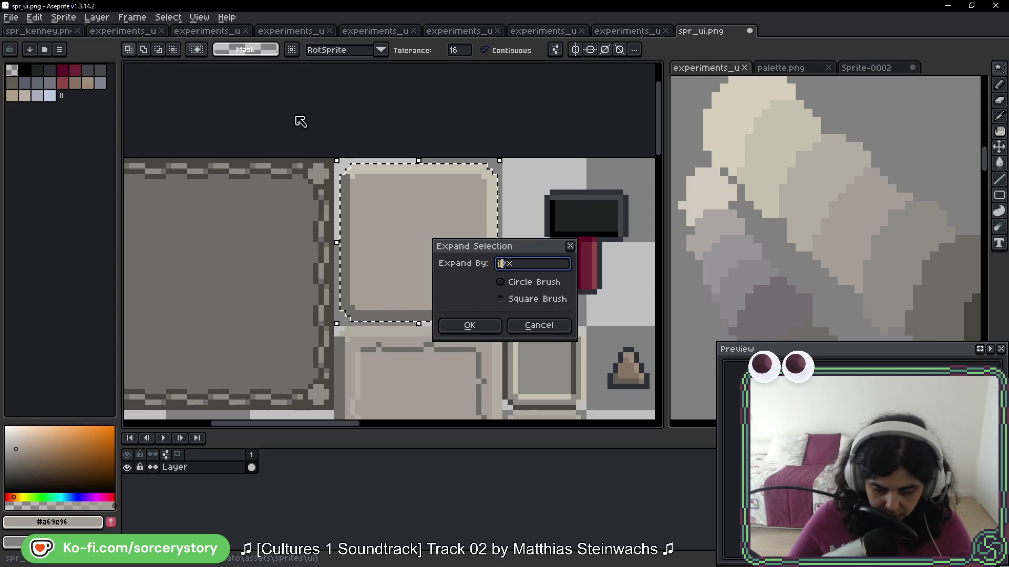
click(467, 326)
Step: Choose the Paint Bucket with dark #494641 as the fill colour
key(g)
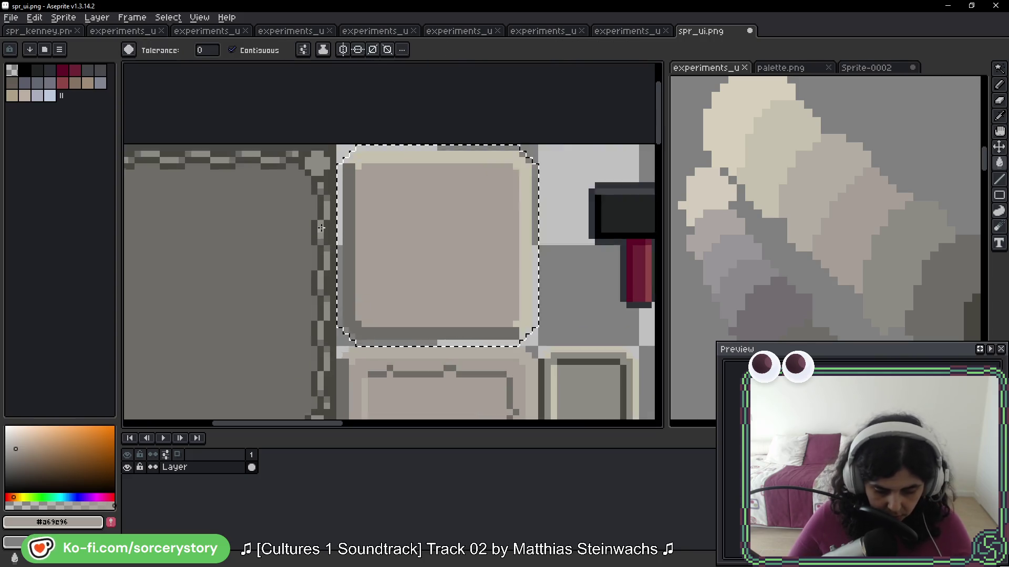
scroll(458, 233, up, 5)
alt+click(353, 117)
scroll(442, 237, down, 4)
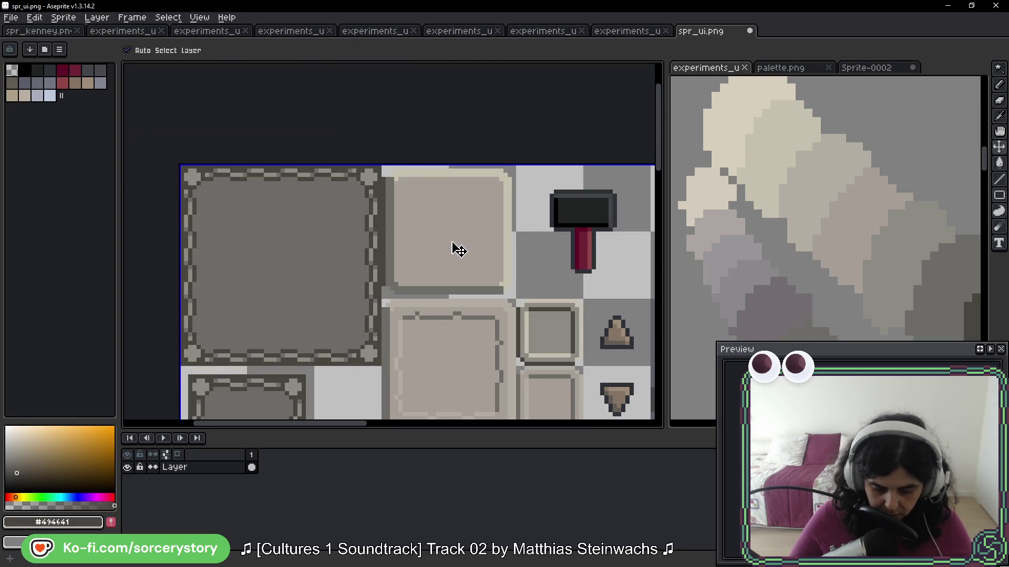
Step: Fill the tile's border shadow with dark #494641 using connected-only filling
scroll(351, 163, up, 3)
click(232, 50)
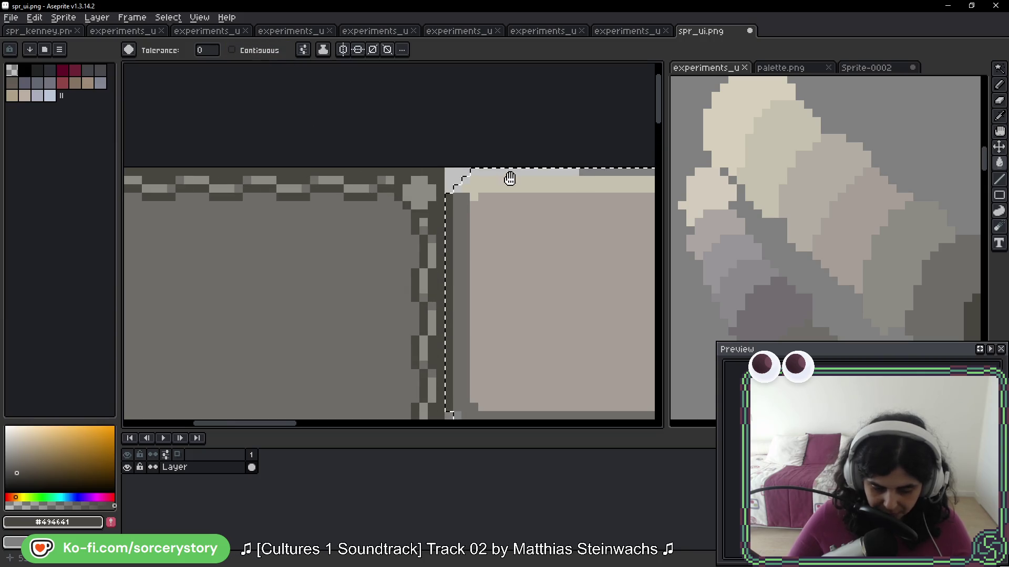
scroll(396, 147, down, 1)
scroll(478, 217, down, 1)
click(232, 50)
key(ctrl+d)
click(510, 297)
Step: Repaint the top-right corner pixels in beige #c5c0ac and dark #494641, undoing a stray fill
scroll(510, 296, down, 1)
mouse_move(528, 347)
mouse_down()
mouse_move(528, 110)
mouse_move(512, 241)
mouse_up()
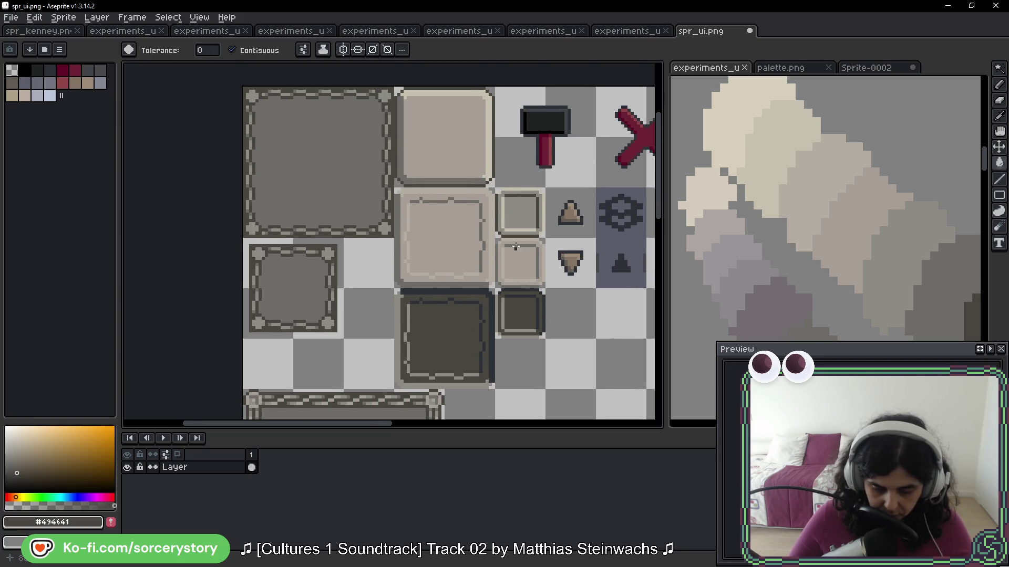
scroll(472, 157, up, 4)
alt+click(471, 161)
click(469, 168)
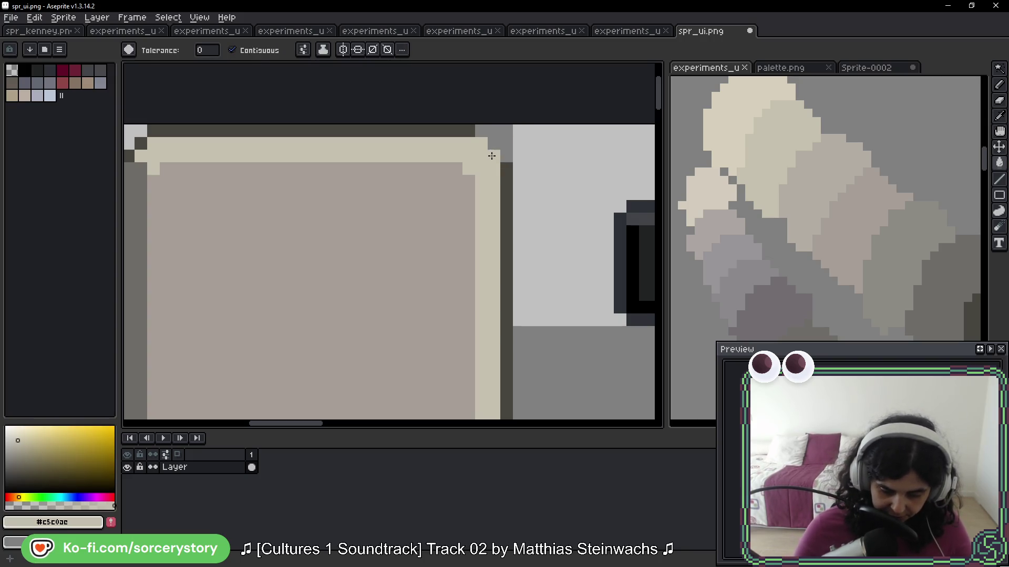
alt+click(473, 131)
click(480, 131)
click(497, 148)
key(ctrl)
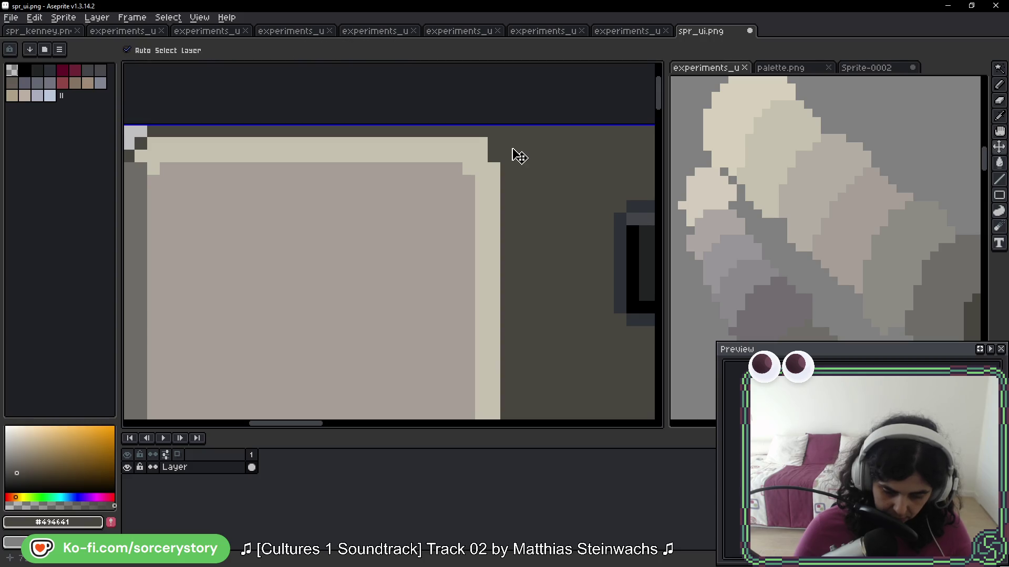
key(ctrl+z)
click(509, 153)
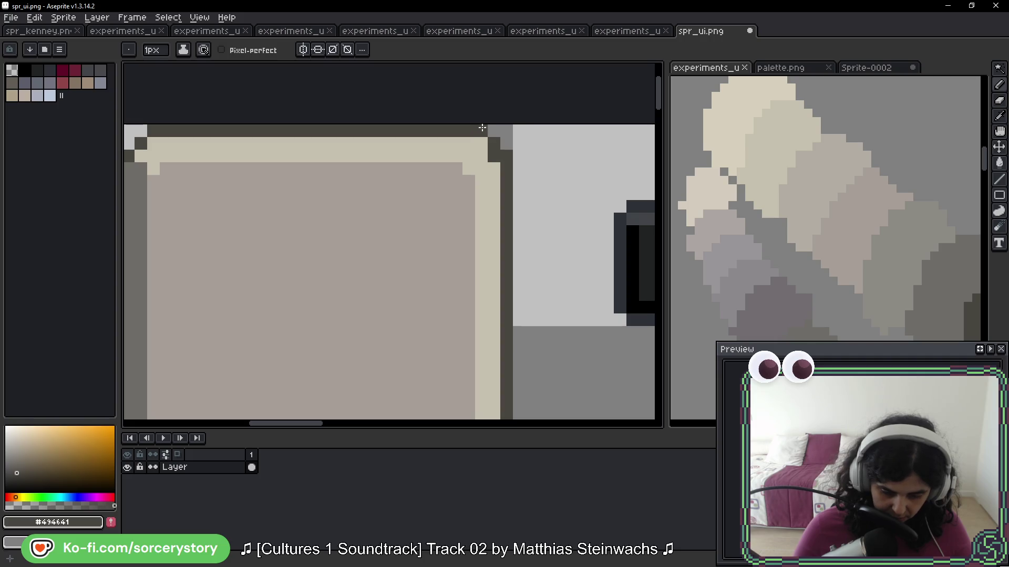
alt+click(484, 147)
click(492, 158)
Step: Add cream pixels and a diagonal of dark #494641 pixels at the left tile corner
scroll(533, 259, down, 2)
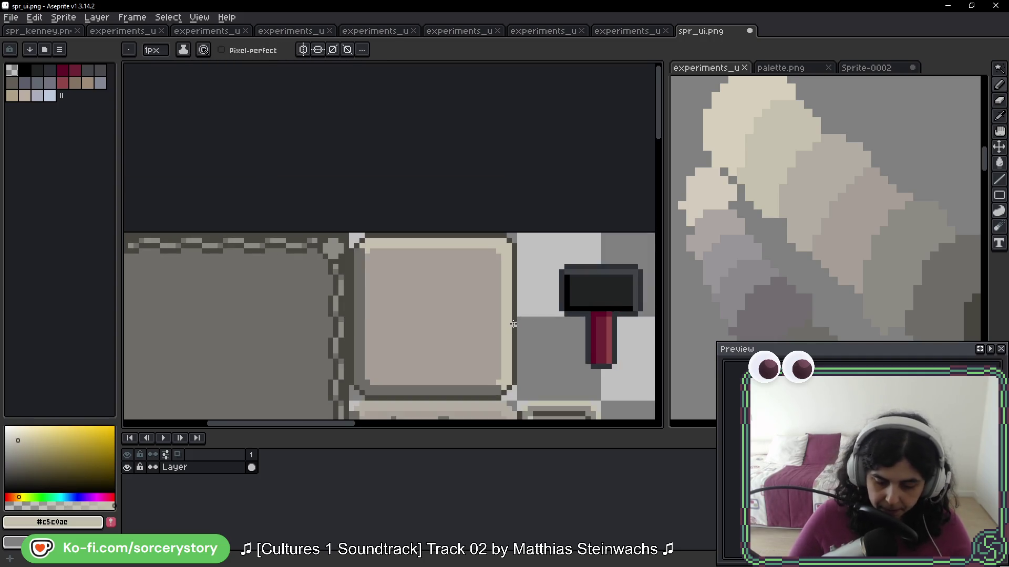
drag(481, 201, 533, 169)
drag(463, 352, 471, 189)
scroll(471, 189, up, 5)
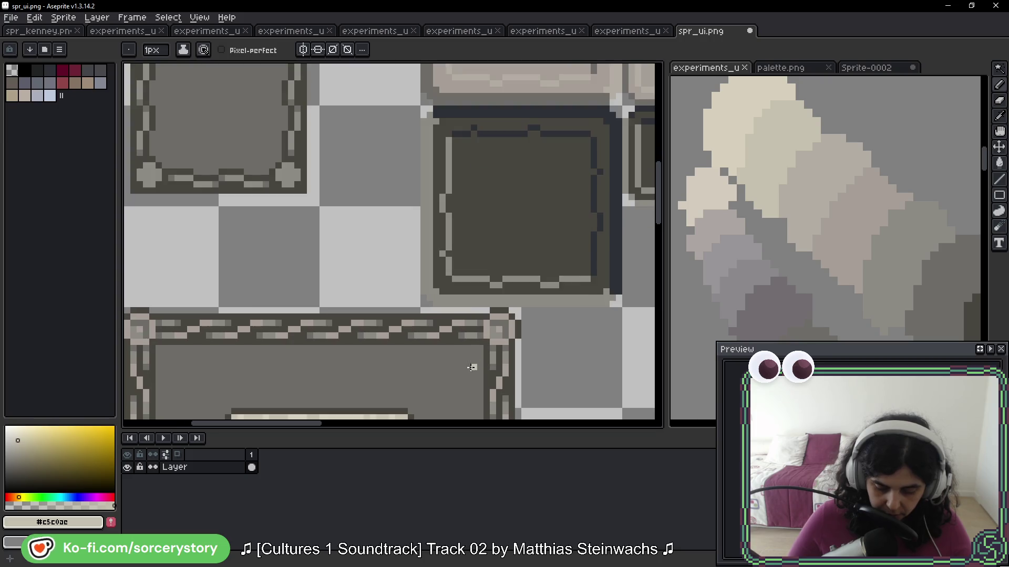
scroll(429, 204, down, 3)
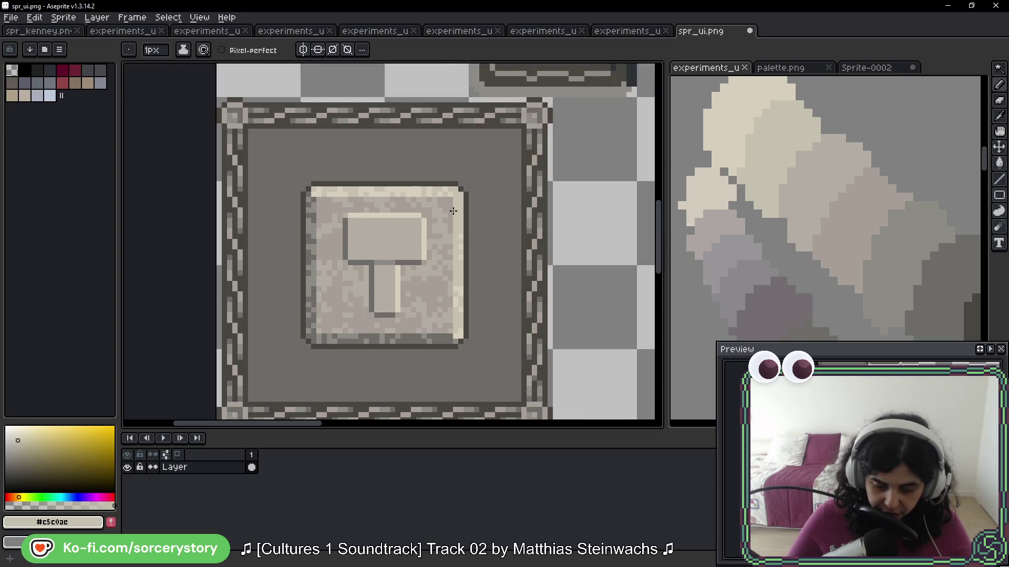
scroll(516, 132, down, 2)
scroll(473, 210, down, 1)
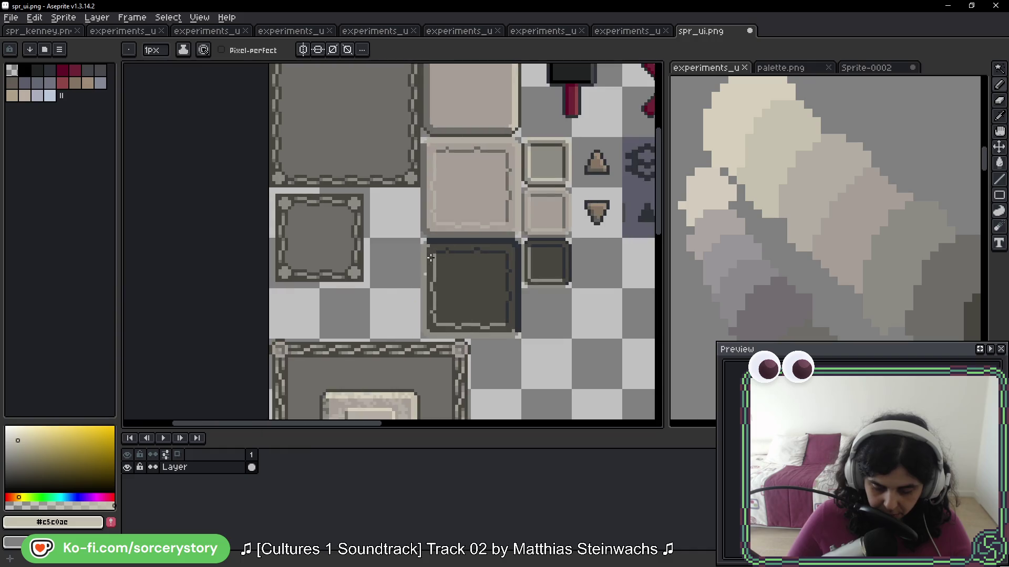
scroll(439, 277, up, 2)
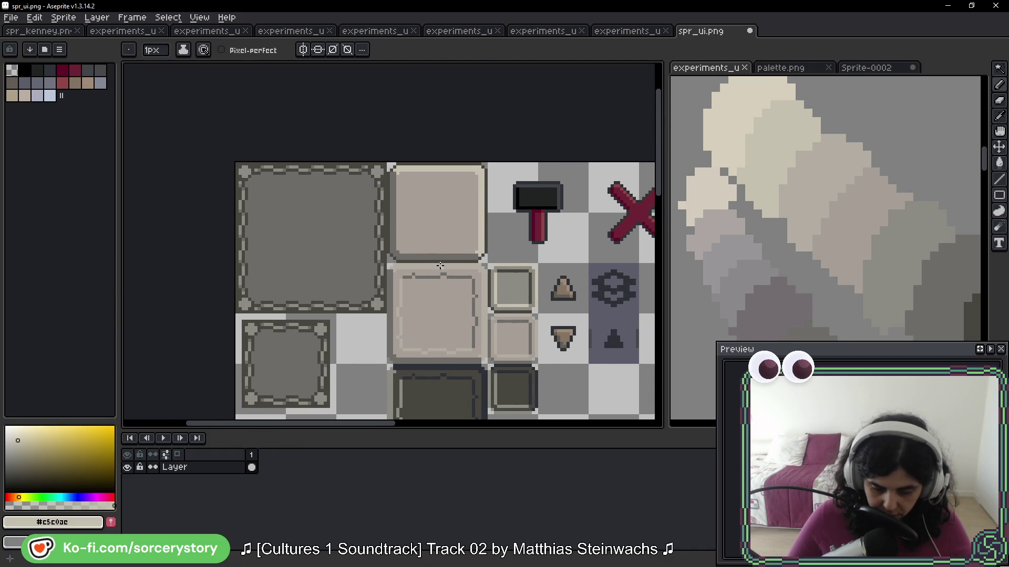
scroll(386, 180, up, 4)
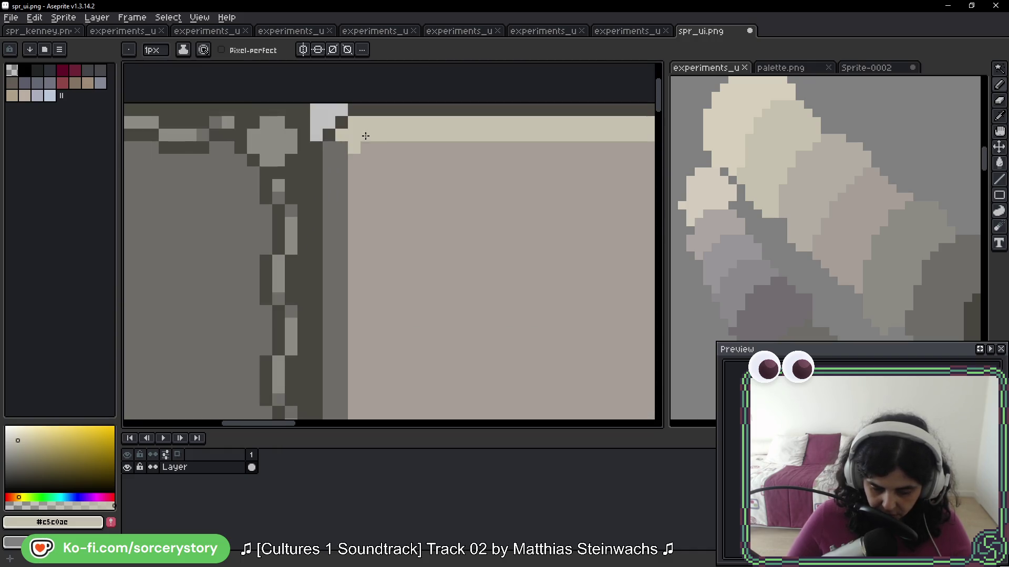
click(334, 199)
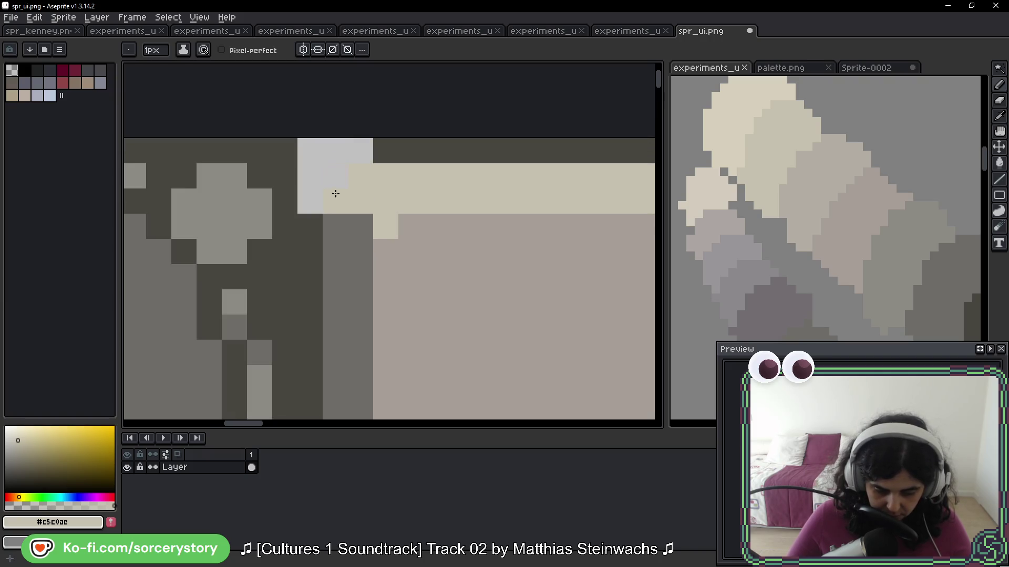
alt+click(383, 140)
click(360, 150)
drag(335, 176, 309, 198)
Step: Paint another dark diagonal at the corner and try a grey #6d6c67 pixel, then undo it
scroll(455, 266, down, 3)
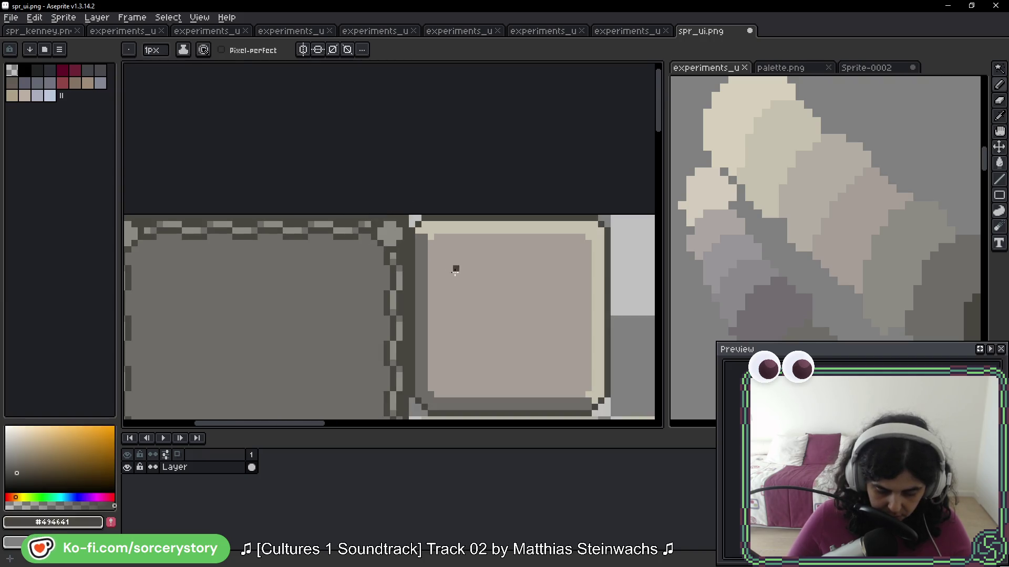
scroll(464, 148, up, 2)
scroll(410, 210, up, 1)
drag(315, 90, 363, 132)
scroll(397, 140, up, 3)
alt+click(329, 143)
click(333, 173)
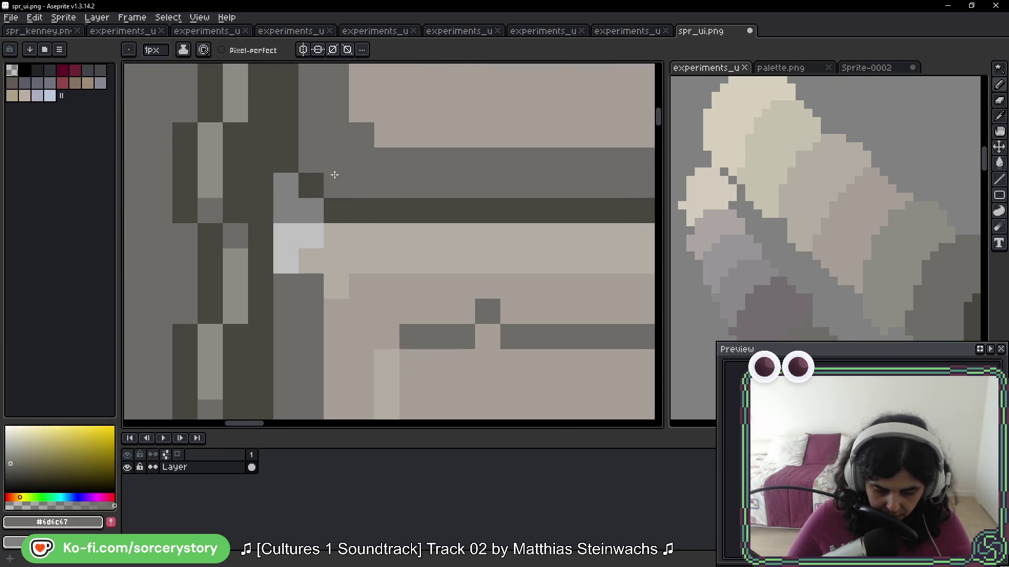
scroll(491, 180, down, 2)
scroll(295, 198, down, 1)
scroll(385, 201, up, 3)
key(ctrl+z)
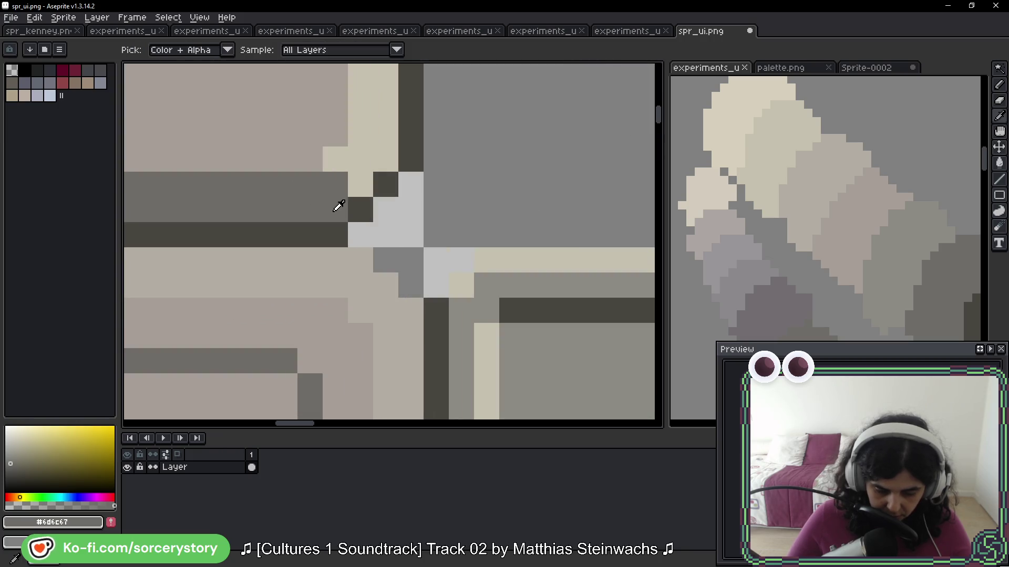
Step: Turn the dark corner pixel mid grey and paint the upper-right pixel dark #494641
click(359, 209)
alt+click(419, 151)
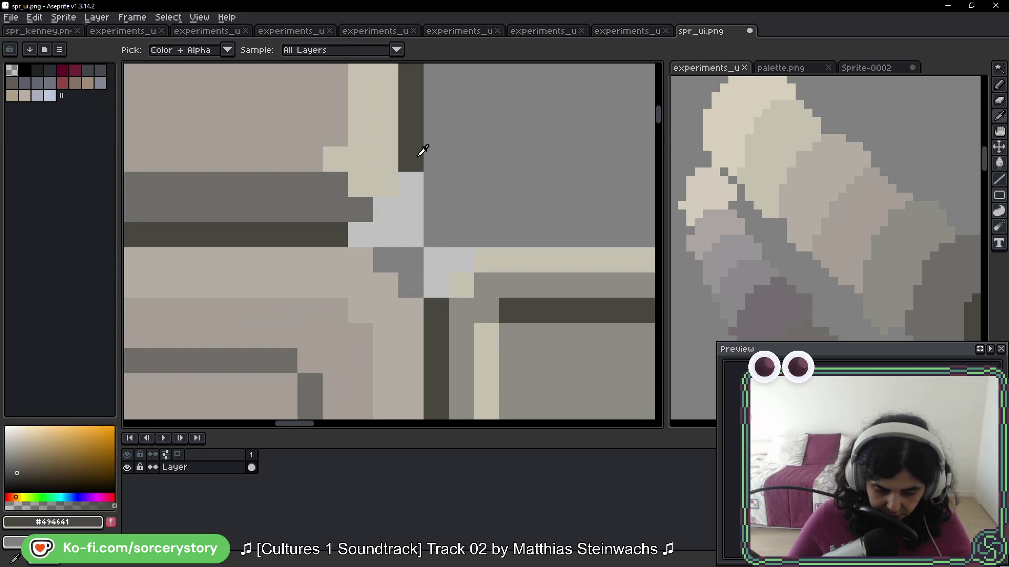
click(411, 184)
scroll(428, 213, down, 5)
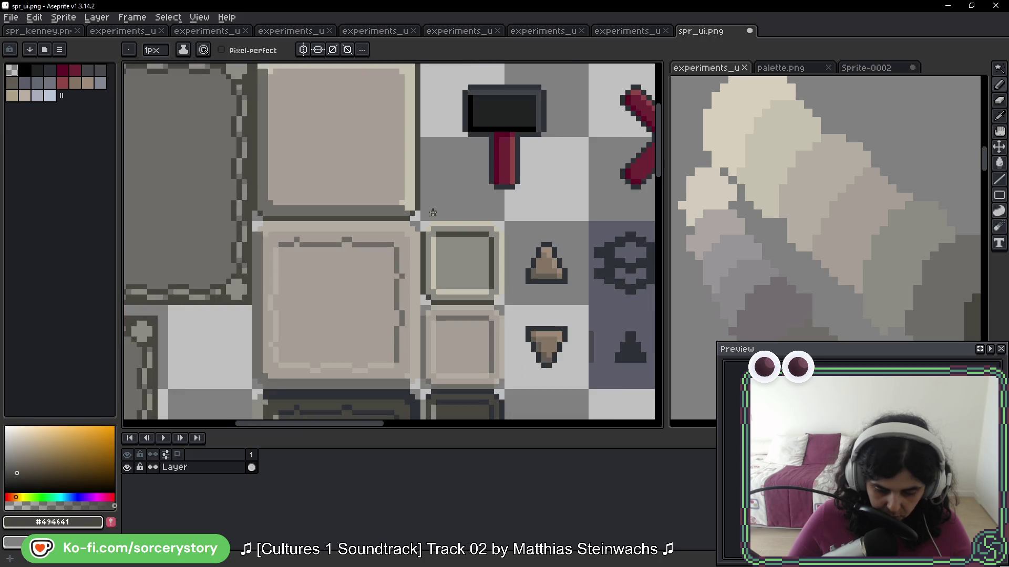
scroll(432, 211, down, 1)
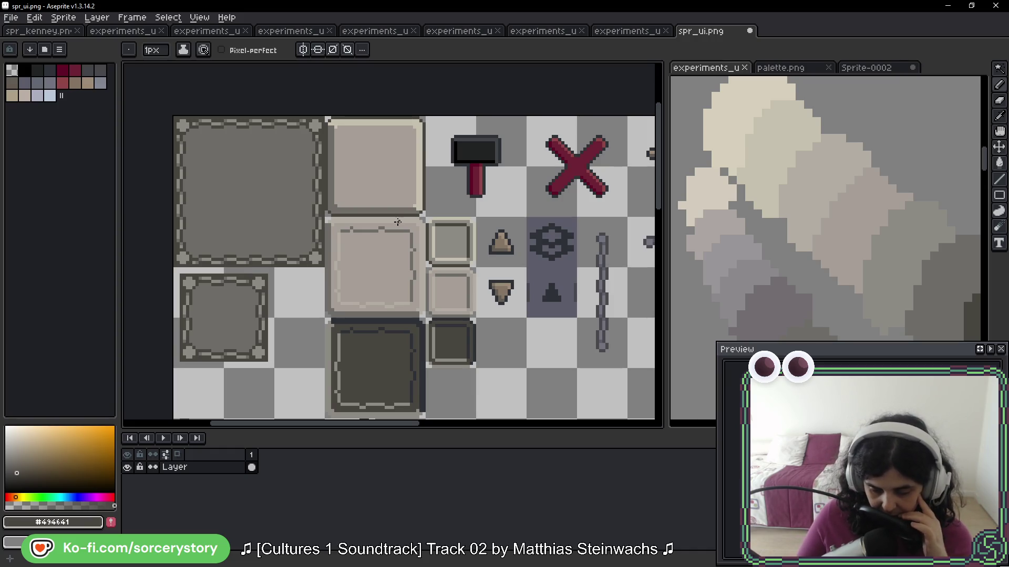
mouse_move(384, 253)
mouse_down()
mouse_move(368, 87)
mouse_move(345, 240)
mouse_up()
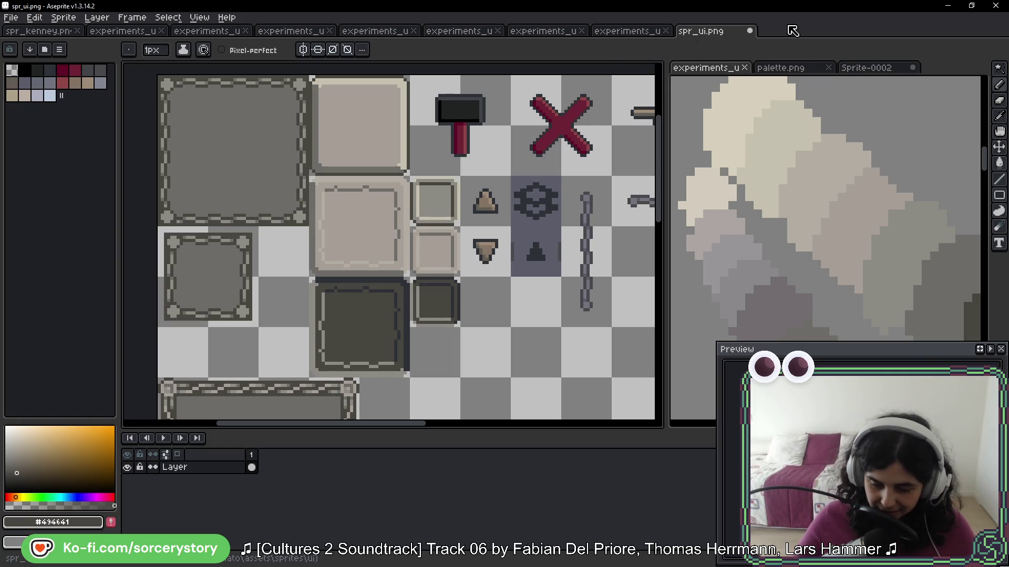
click(1000, 69)
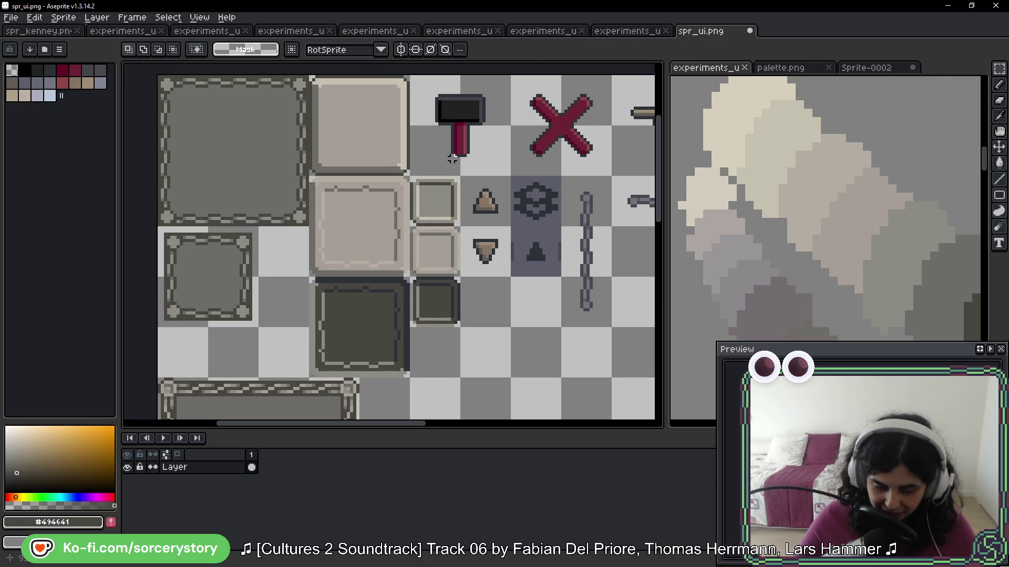
Step: Ctrl-drag a copy of the plain light button tile into the dark slot below
drag(499, 165, 534, 169)
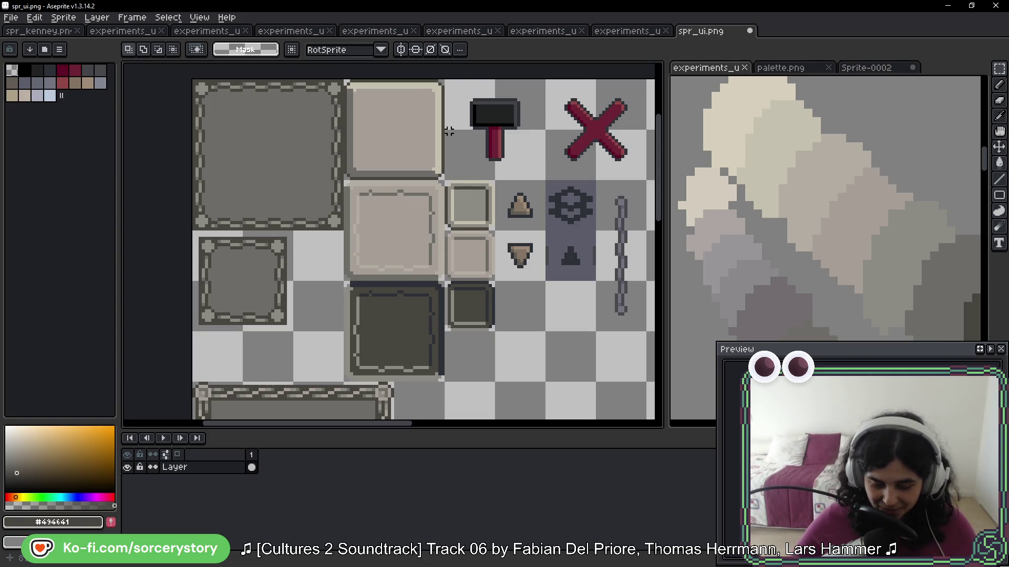
scroll(431, 127, up, 3)
mouse_move(341, 114)
mouse_down()
mouse_move(440, 213)
mouse_move(421, 289)
mouse_move(418, 266)
mouse_move(451, 266)
mouse_move(396, 270)
mouse_move(394, 356)
mouse_move(435, 174)
mouse_up()
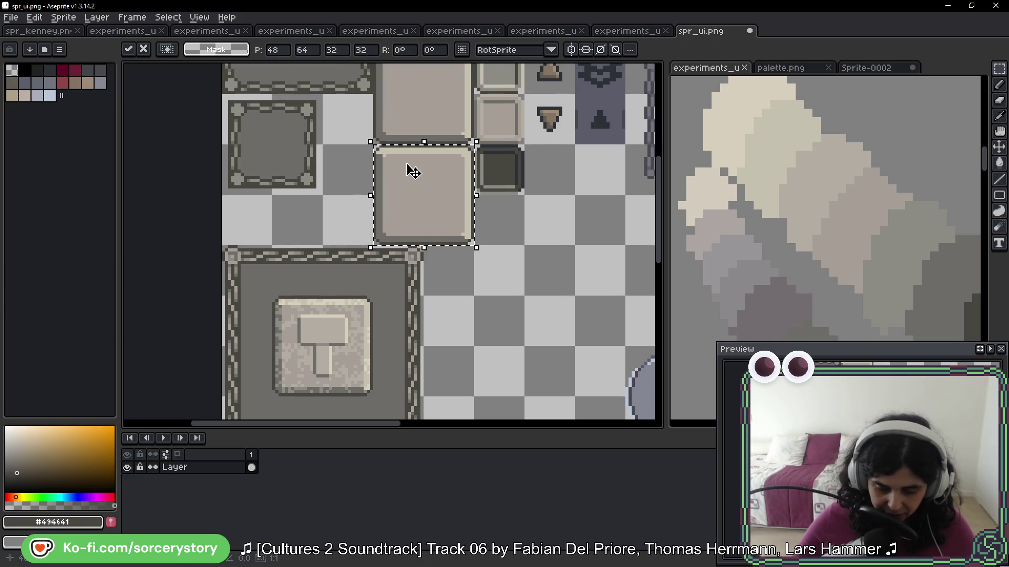
key(w)
Step: Recolour the copied tile with Paint Bucket fills: dark border band, red interior, maroon border strips
scroll(409, 196, up, 2)
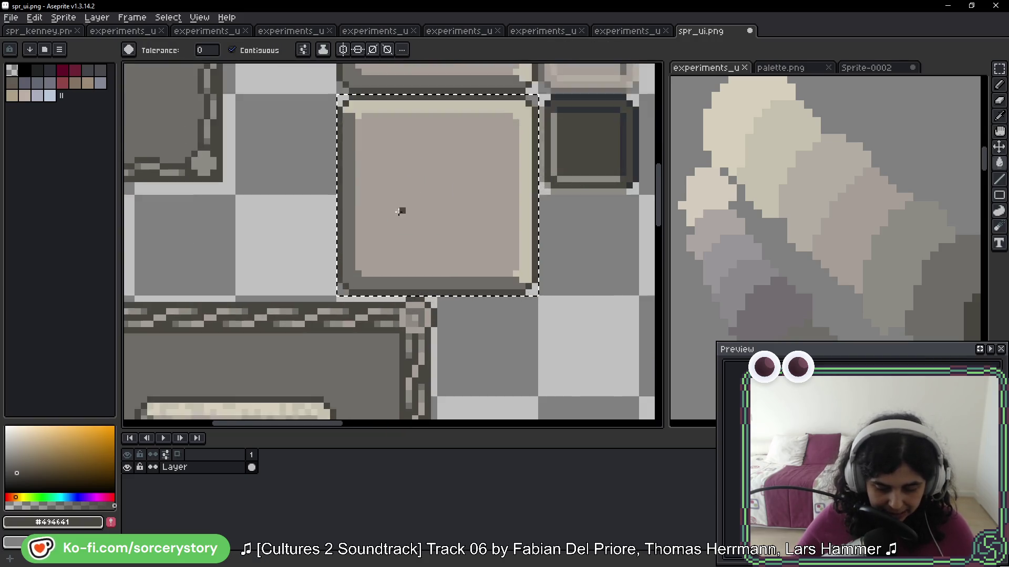
scroll(400, 211, up, 3)
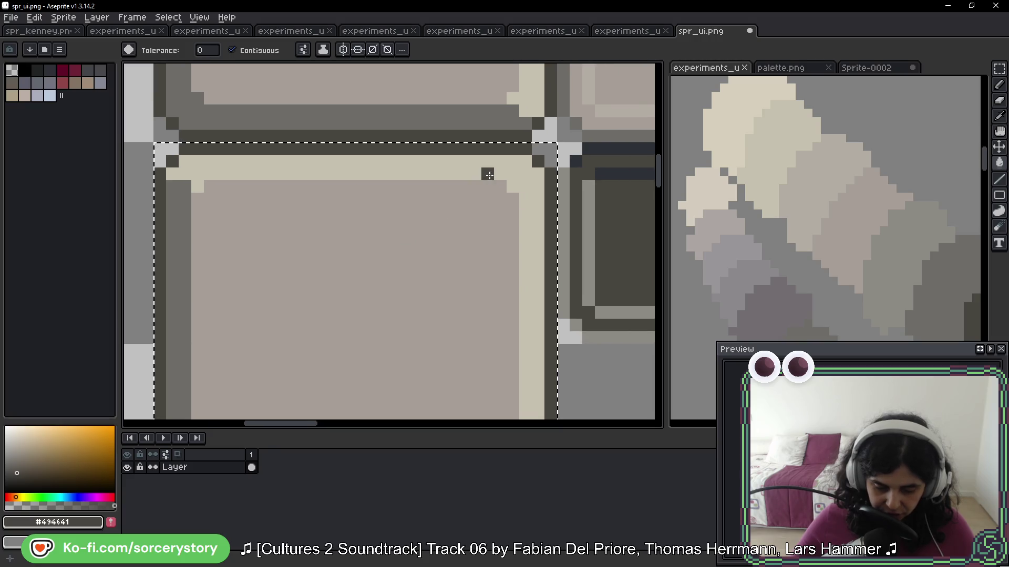
click(488, 174)
drag(360, 273, 403, 184)
key(i)
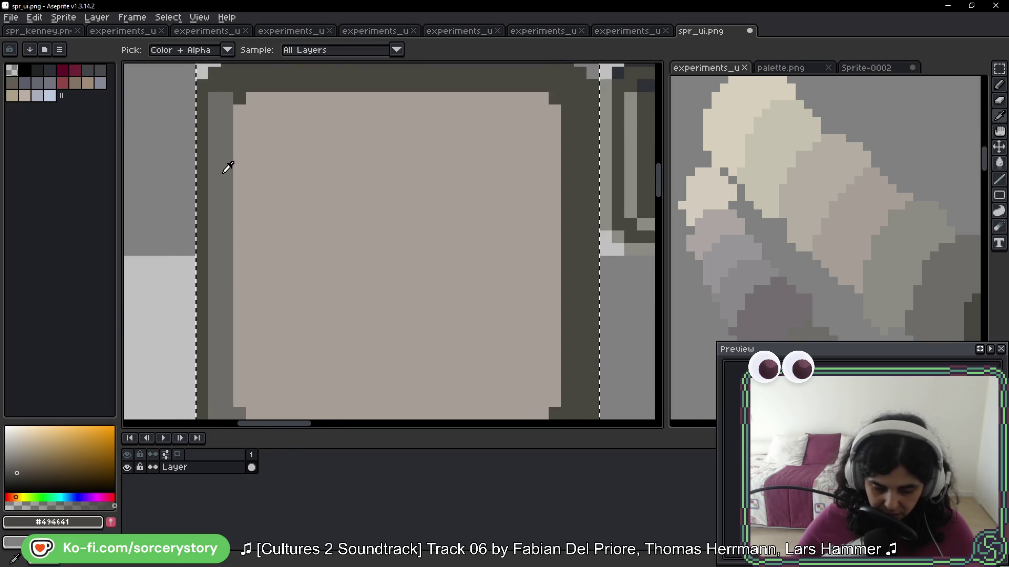
key(w)
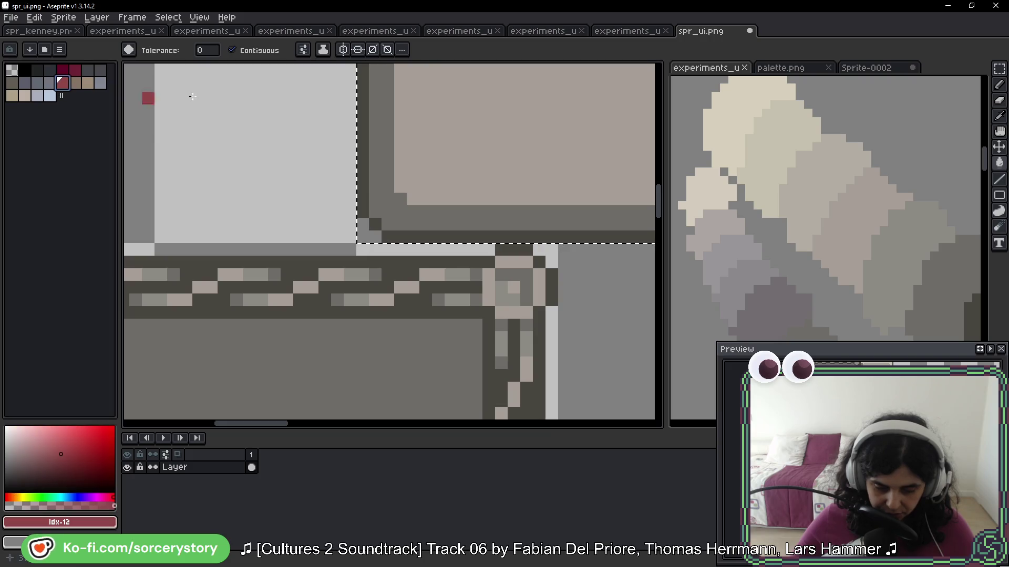
click(490, 128)
drag(390, 159, 363, 206)
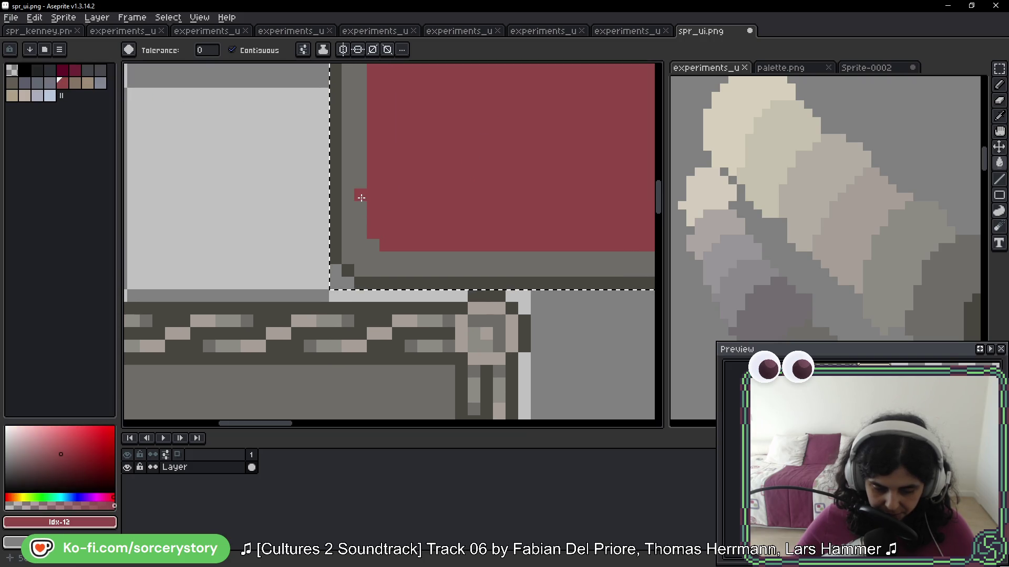
click(62, 69)
click(350, 156)
Step: Fill the interior grey #6d6c67, sample #8d8a85 from the reference, and undo the maroon fill
scroll(346, 156, down, 1)
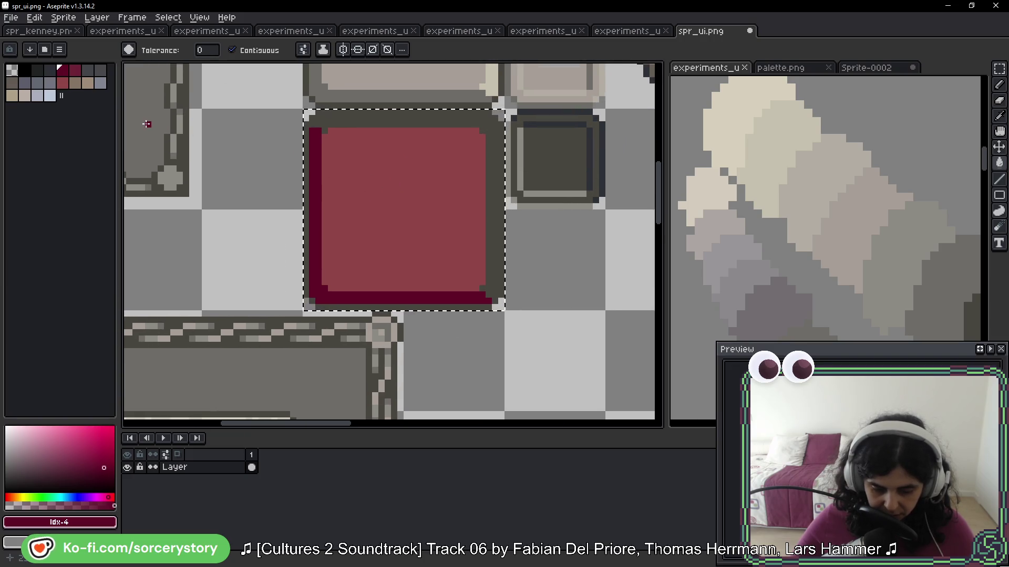
alt+click(423, 189)
click(382, 180)
scroll(466, 215, down, 1)
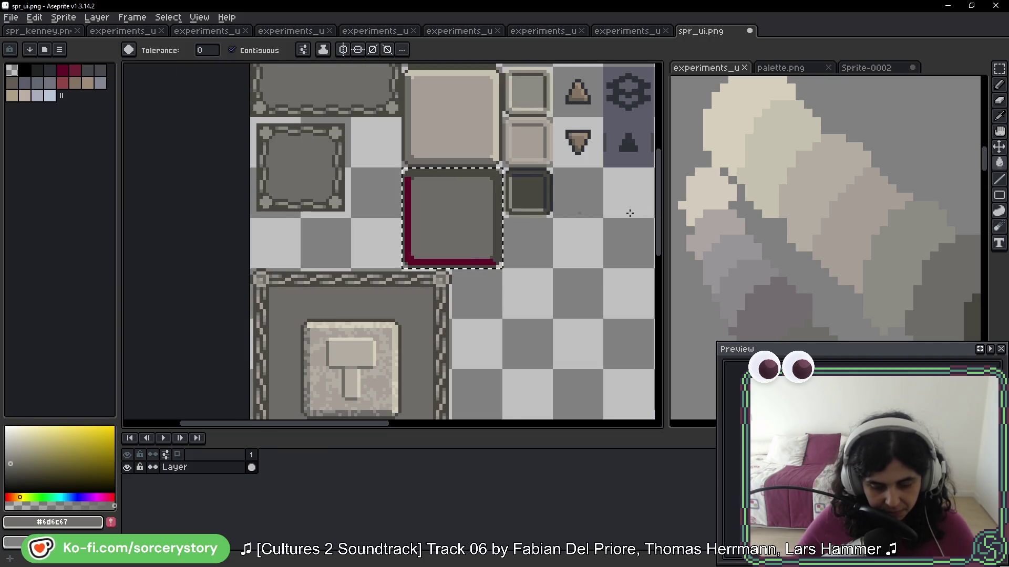
drag(943, 284, 776, 191)
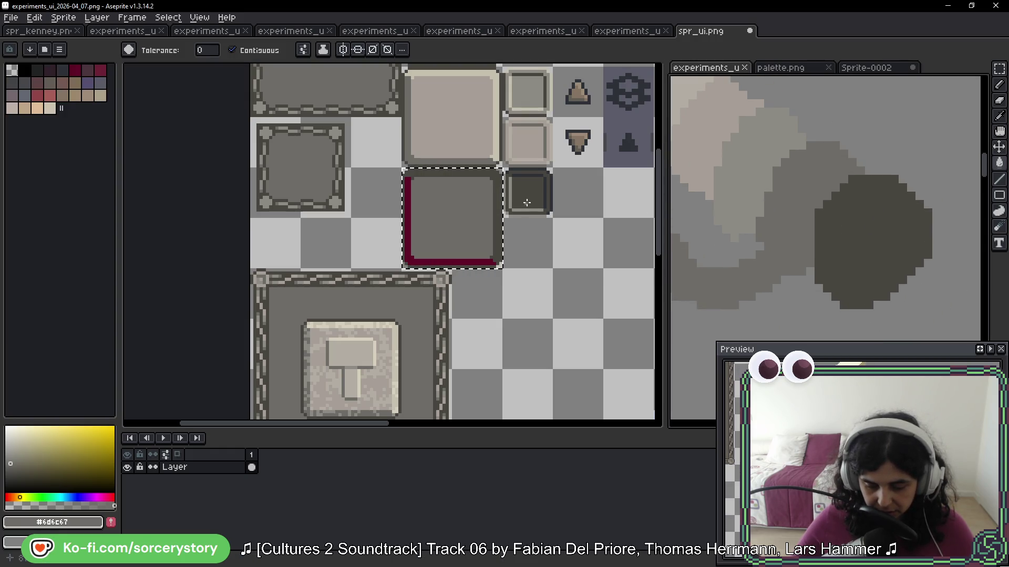
alt+click(758, 158)
scroll(415, 222, up, 1)
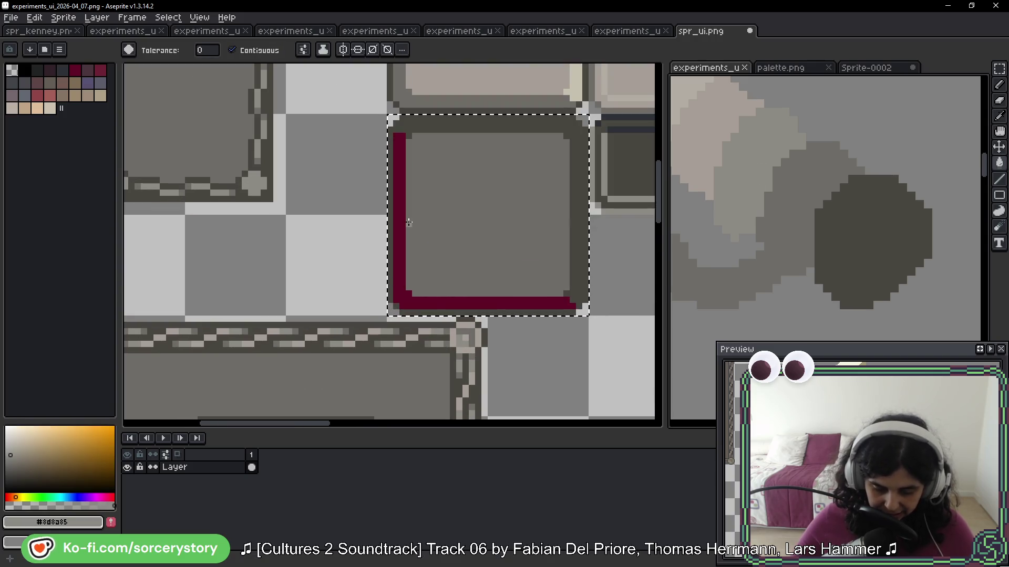
key(ctrl+z)
scroll(509, 219, down, 1)
scroll(499, 264, down, 4)
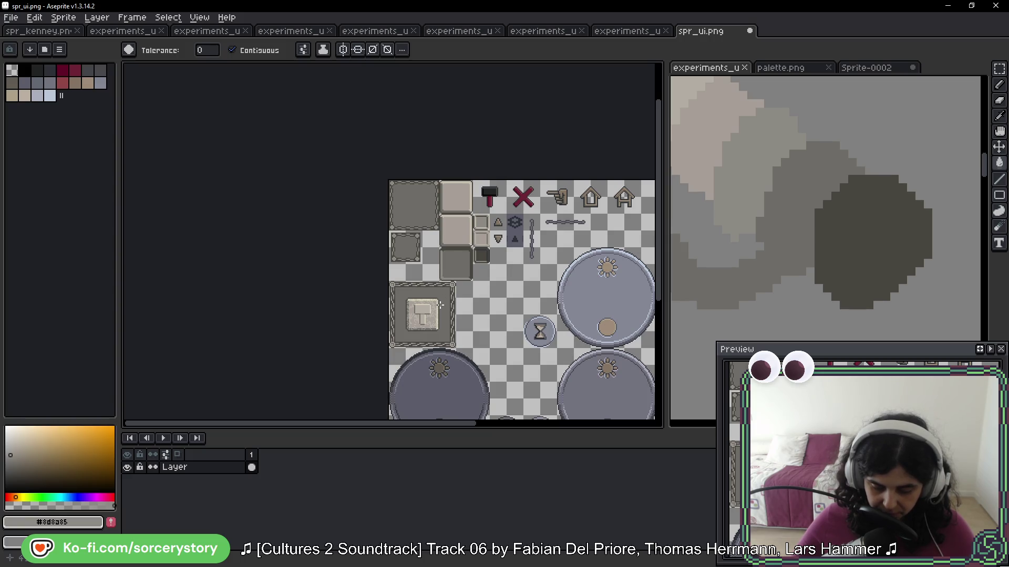
Step: Marquee-select the button tile to edit and sample the cream #d6cfbc
scroll(500, 209, up, 4)
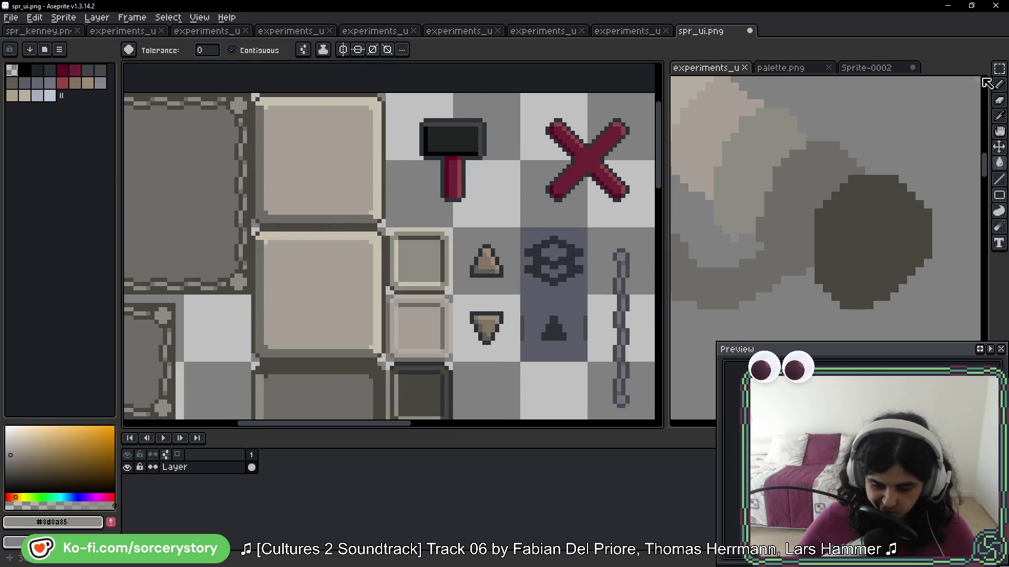
key(m)
drag(371, 263, 315, 313)
scroll(315, 313, down, 3)
scroll(357, 239, up, 4)
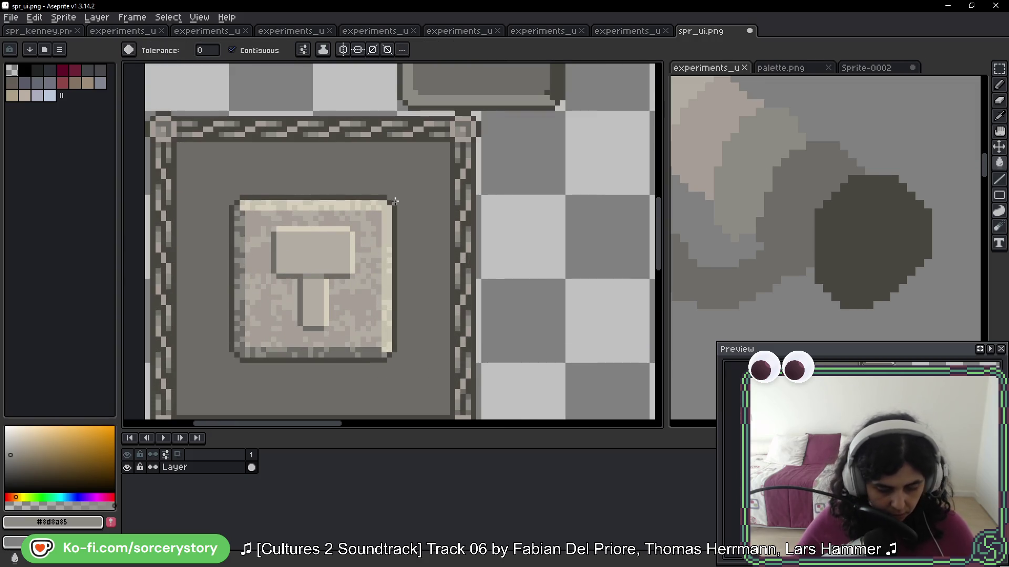
key(g)
scroll(383, 215, up, 2)
key(i)
click(377, 310)
key(w)
scroll(379, 307, down, 4)
scroll(495, 133, down, 1)
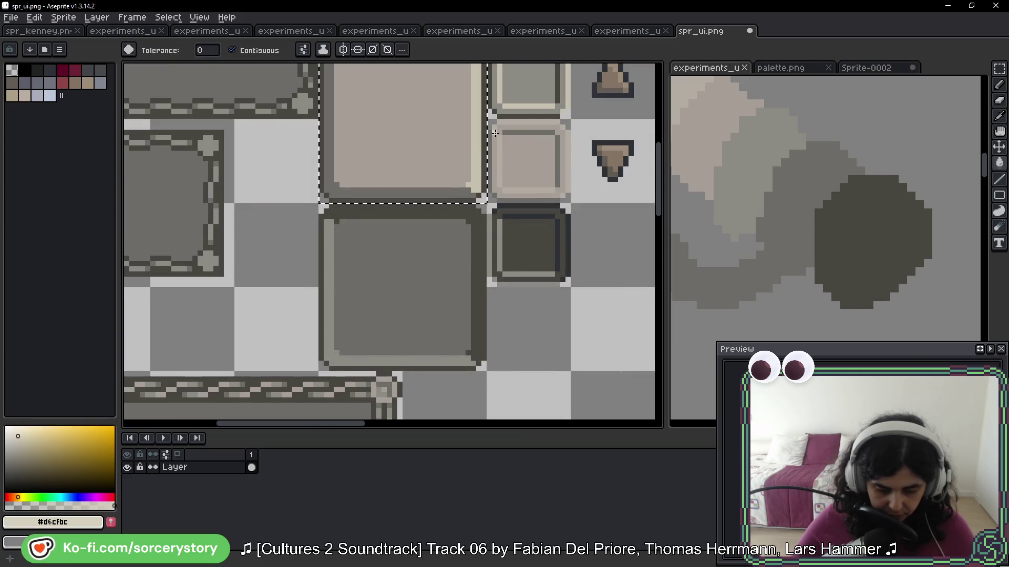
Step: Select the tile's light strip and sample the grey #b2ada3
click(478, 143)
scroll(522, 87, down, 3)
key(i)
click(427, 254)
key(w)
scroll(493, 160, down, 2)
Step: Fill the selected tile with a lighter grey sampled from the hammer panel, then deselect
key(f)
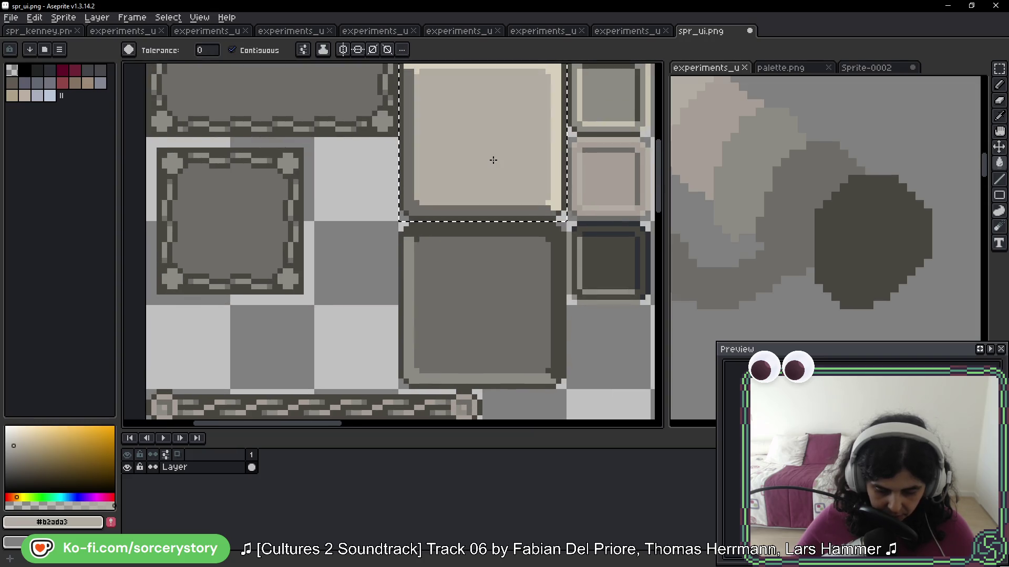
scroll(457, 300, left, 2)
scroll(388, 266, down, 4)
scroll(332, 294, up, 2)
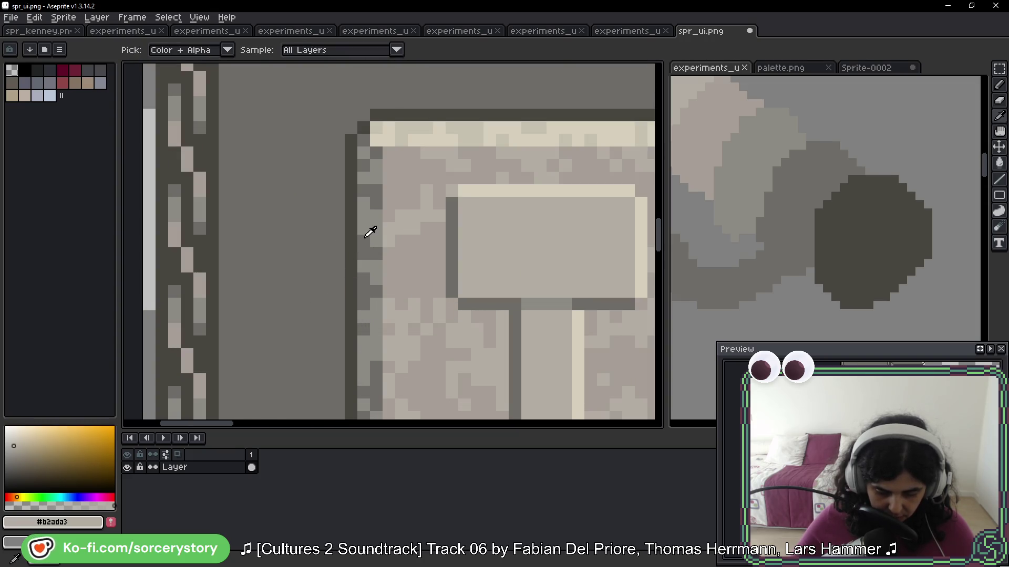
alt+click(372, 226)
scroll(372, 225, down, 2)
scroll(442, 148, up, 5)
click(442, 147)
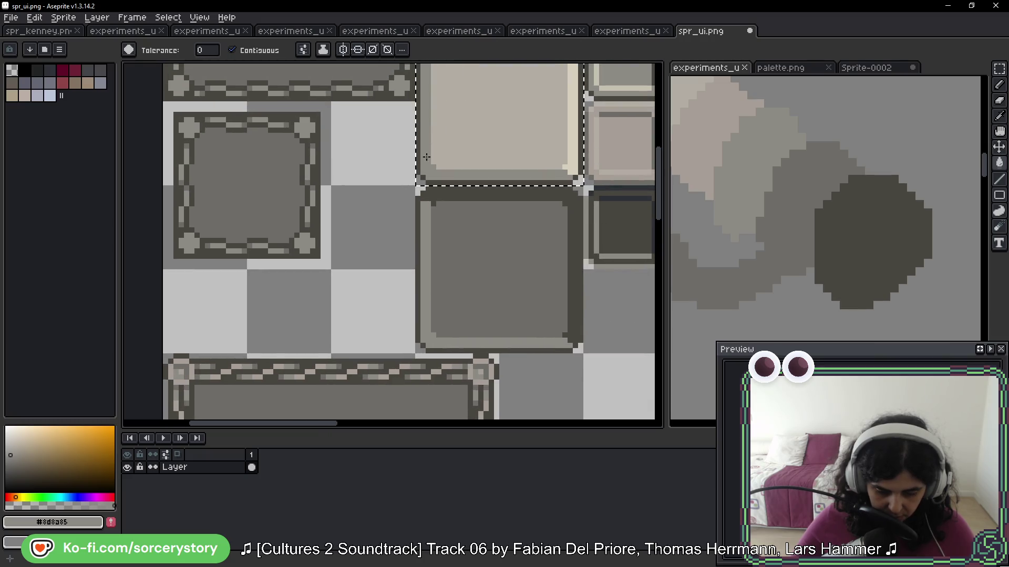
scroll(442, 148, down, 3)
key(ctrl+d)
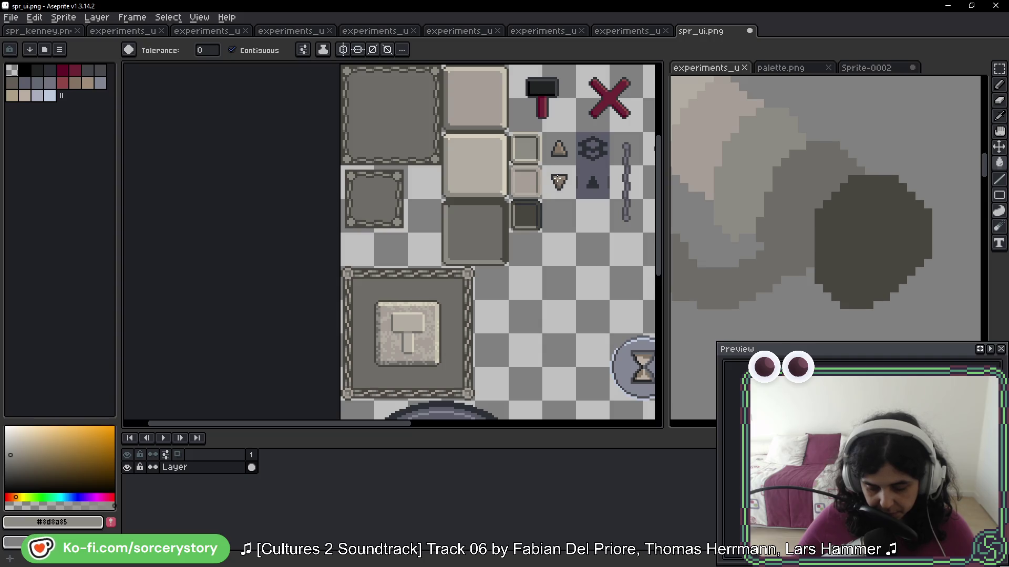
Step: Draw a rectangular selection around the hammer icon tile and zoom in on it
drag(999, 68, 967, 69)
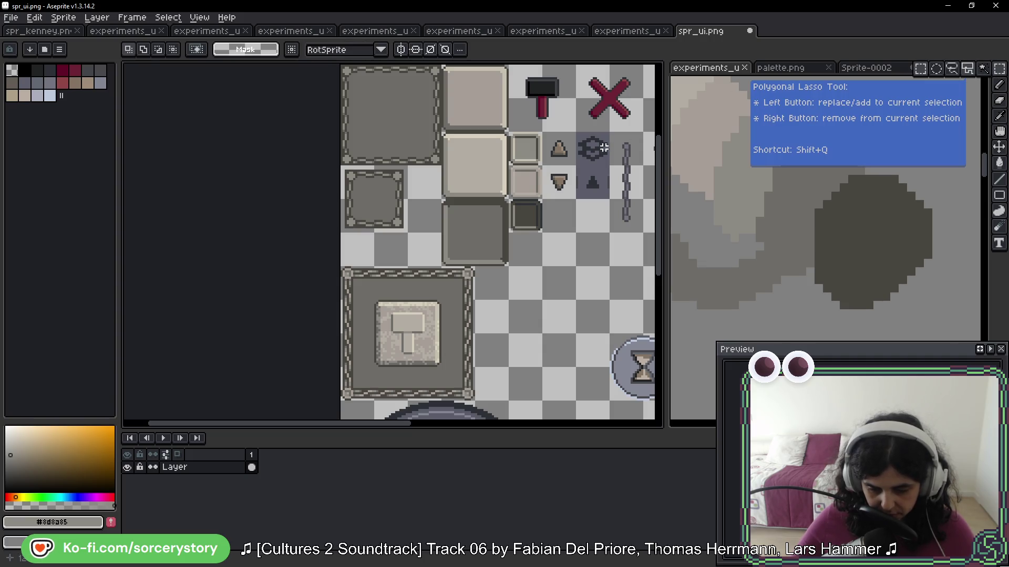
mouse_move(593, 164)
mouse_down()
mouse_move(547, 211)
mouse_move(453, 272)
mouse_up()
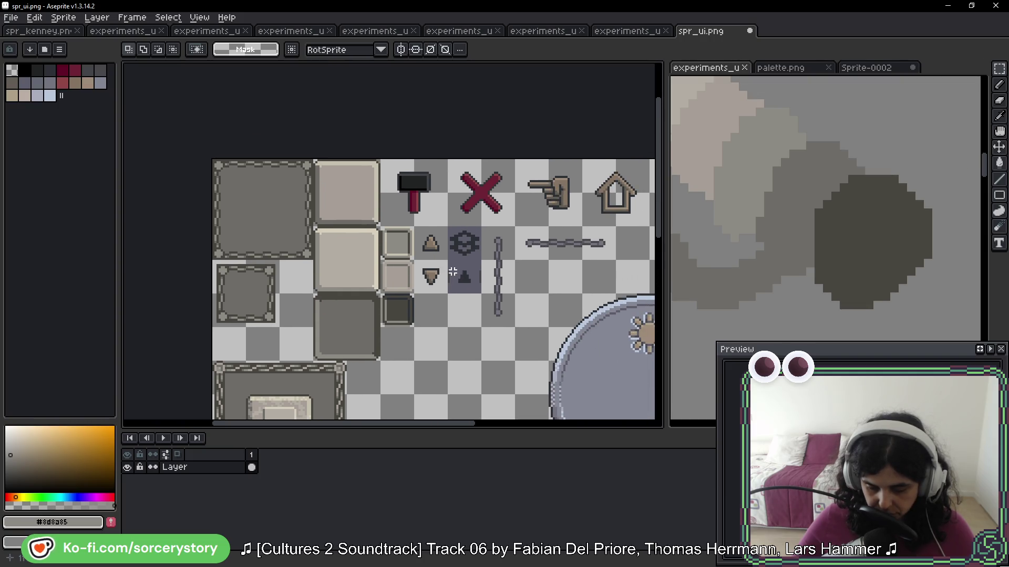
mouse_move(381, 161)
mouse_down()
mouse_move(447, 227)
mouse_move(480, 137)
mouse_up()
key(w)
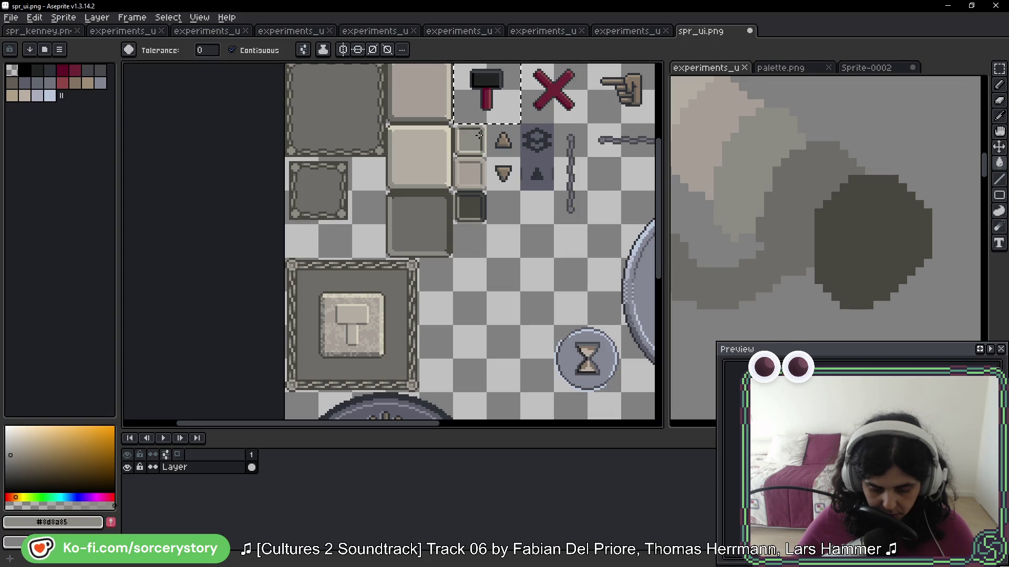
drag(444, 134, 437, 235)
Step: Draw a cream highlight along the hammer's top, using the cream sampled from a tile border
scroll(438, 235, up, 3)
scroll(438, 235, up, 1)
alt+click(450, 219)
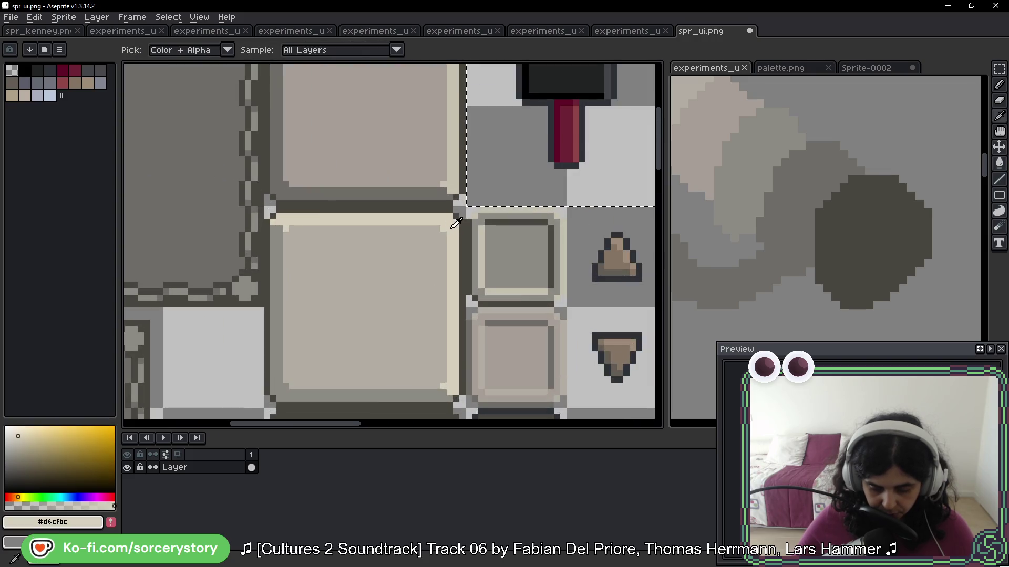
key(b)
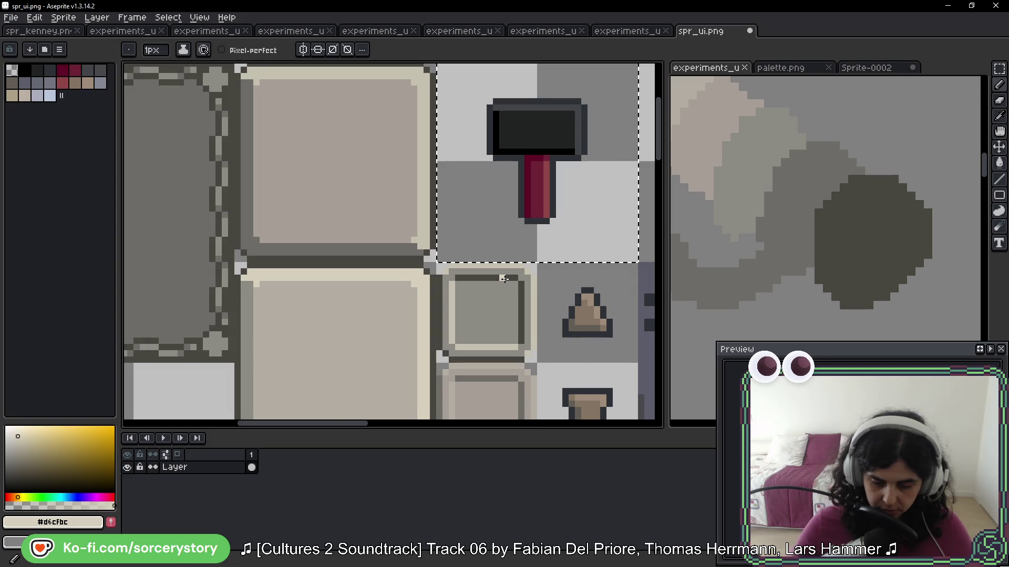
drag(502, 101, 520, 100)
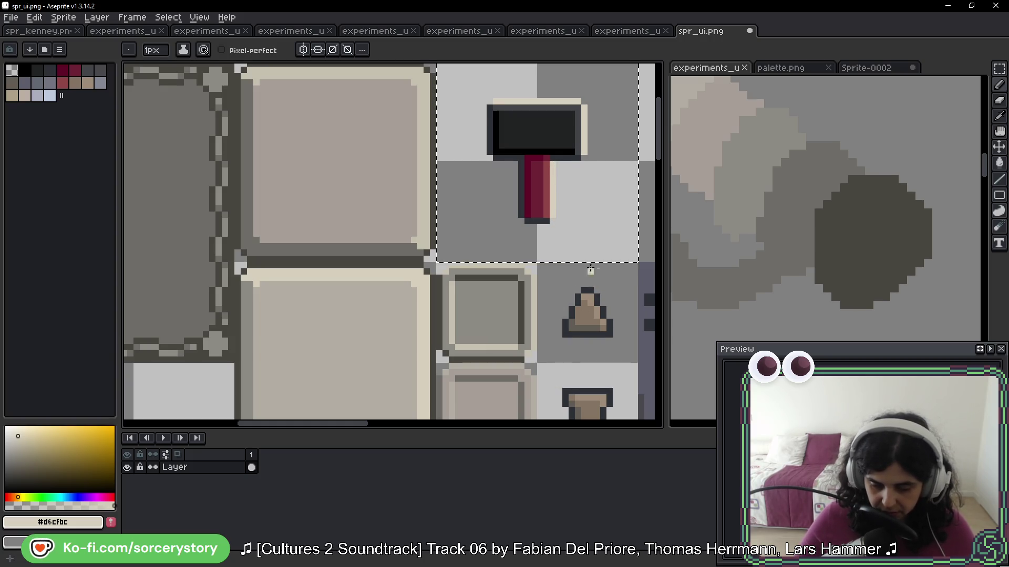
Step: Repaint the hammer head's left and bottom-right edges in dark grey #6d6c67
scroll(578, 291, down, 3)
scroll(491, 361, up, 4)
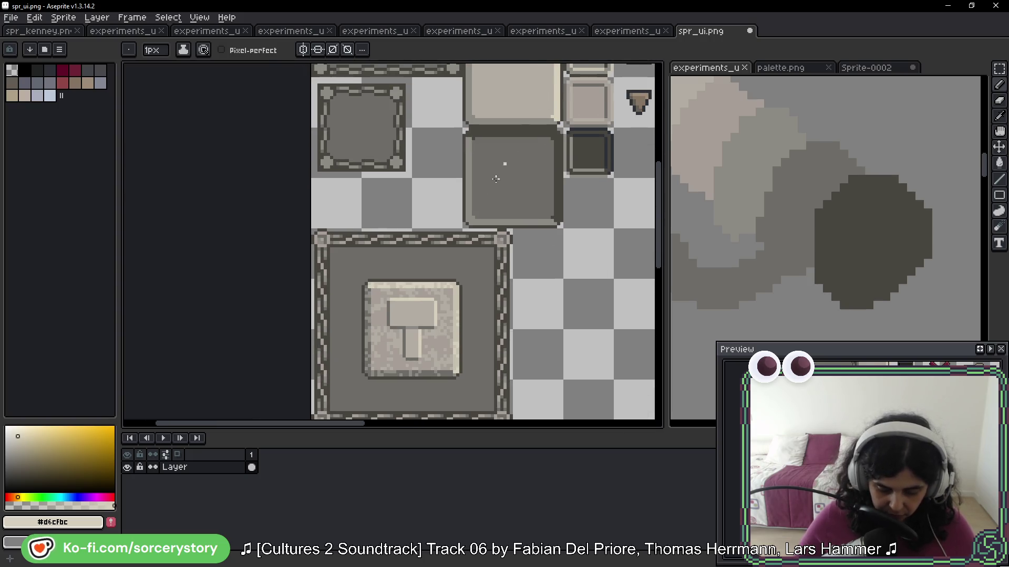
scroll(385, 314, up, 3)
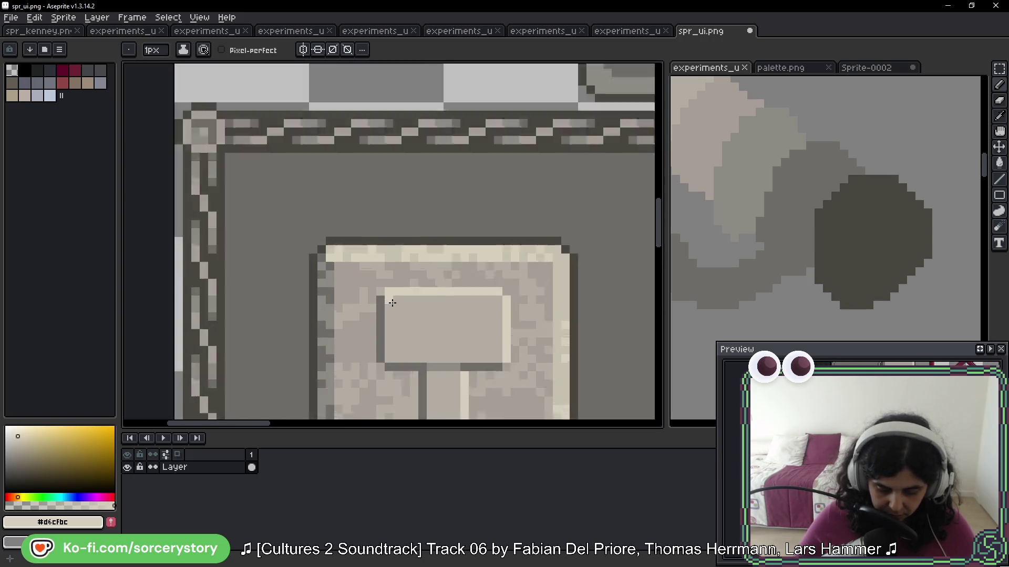
alt+click(378, 312)
scroll(396, 307, down, 3)
scroll(532, 131, up, 5)
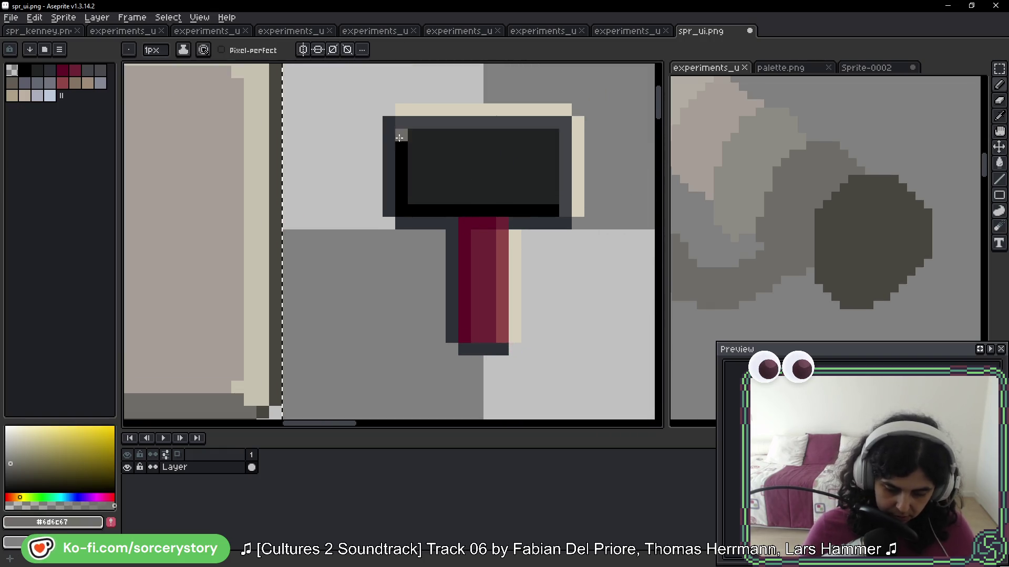
mouse_move(389, 122)
mouse_down()
mouse_move(388, 199)
mouse_move(464, 241)
mouse_move(448, 331)
mouse_move(471, 349)
mouse_move(501, 349)
mouse_up()
click(389, 210)
click(515, 311)
key(ctrl+z)
drag(514, 223, 558, 219)
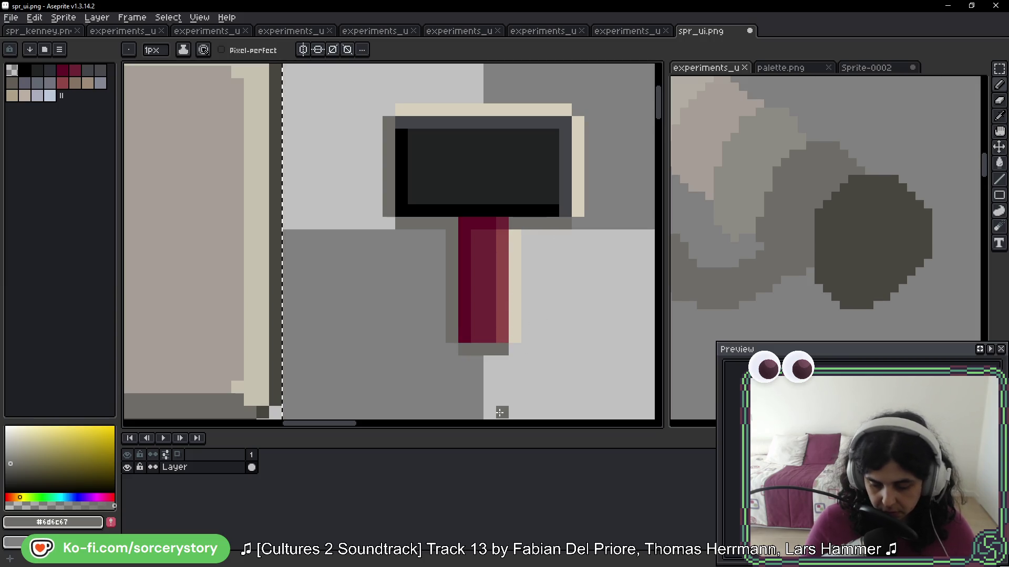
Step: Patch a light grey #b2ada3 pixel into the hammer's dark band
scroll(500, 371, down, 2)
drag(367, 367, 452, 282)
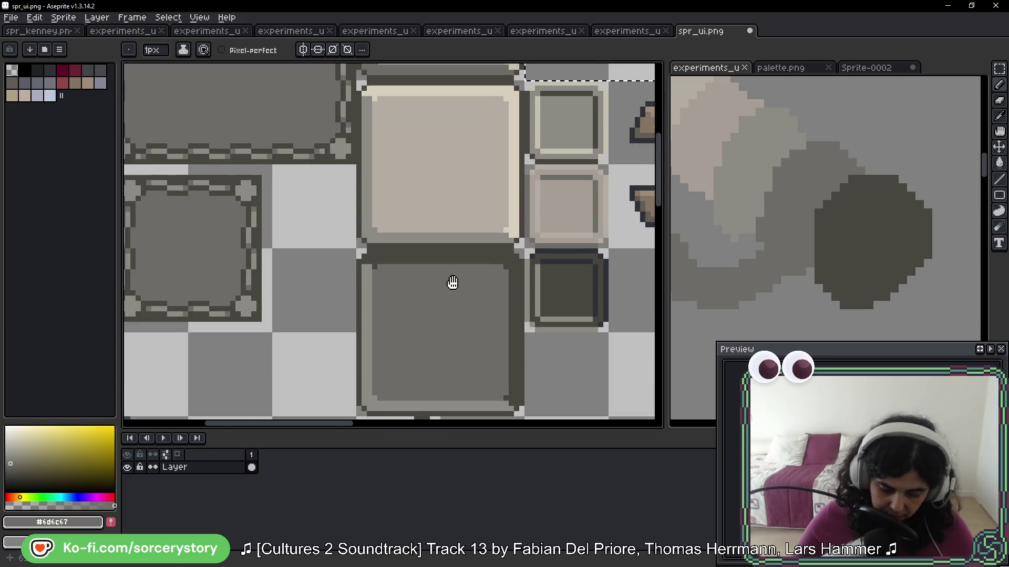
scroll(452, 283, up, 2)
alt+click(337, 326)
scroll(434, 277, down, 2)
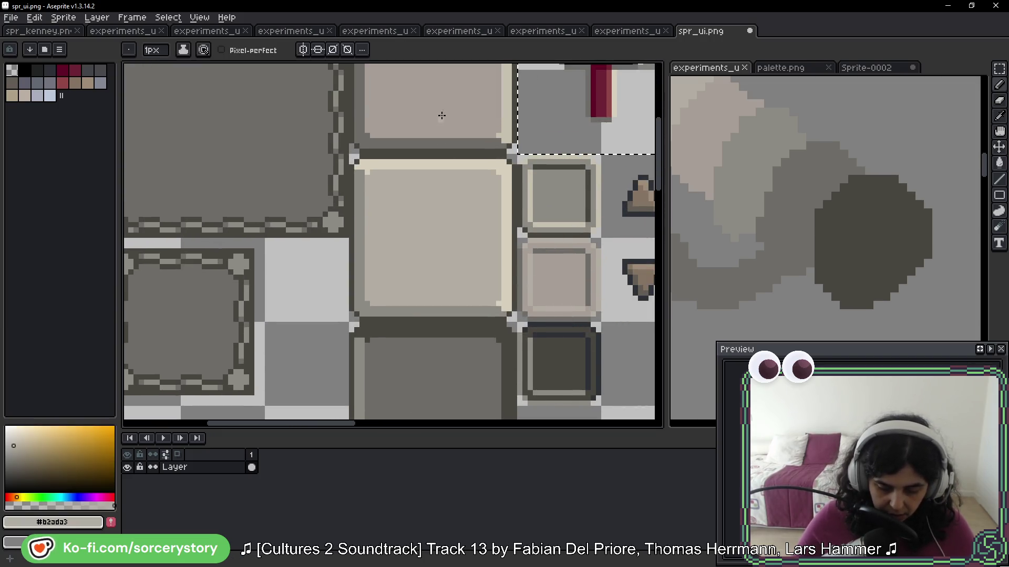
scroll(441, 116, up, 2)
click(440, 216)
Step: Recolour the handle's top pixel with warm grey #8d8a85 sampled from the hammer tile
scroll(436, 265, down, 3)
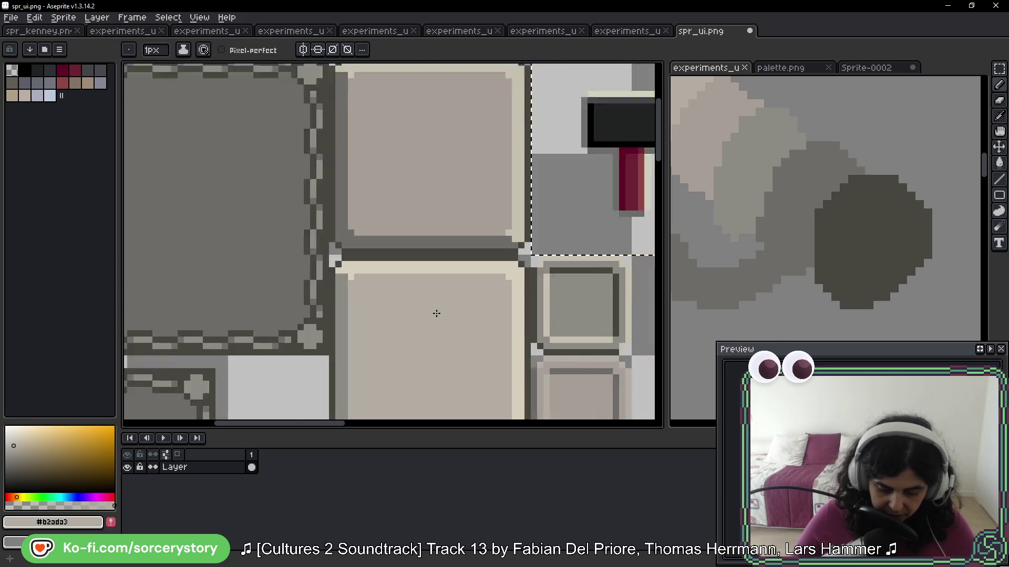
scroll(513, 171, up, 2)
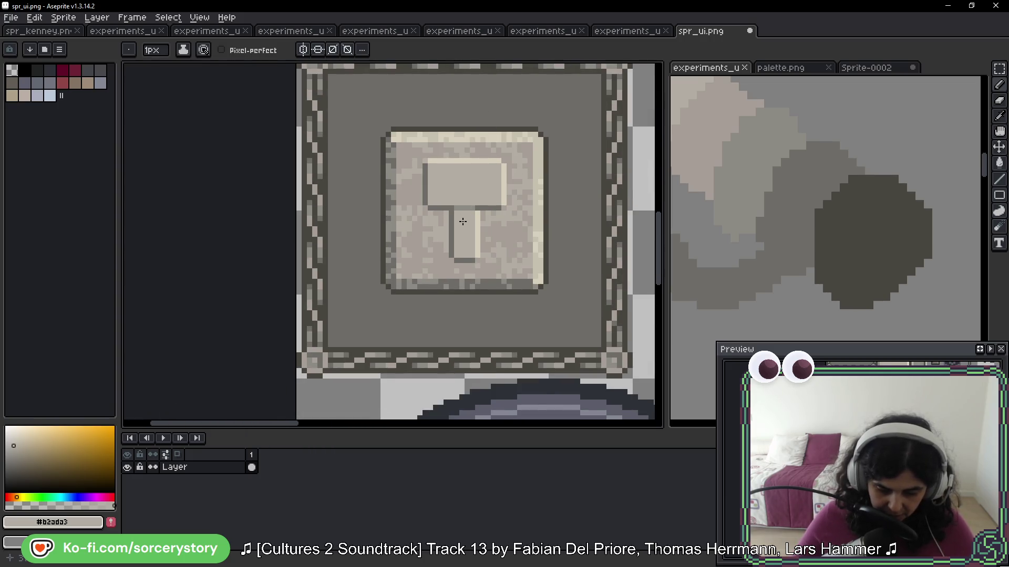
scroll(463, 221, up, 1)
alt+click(473, 205)
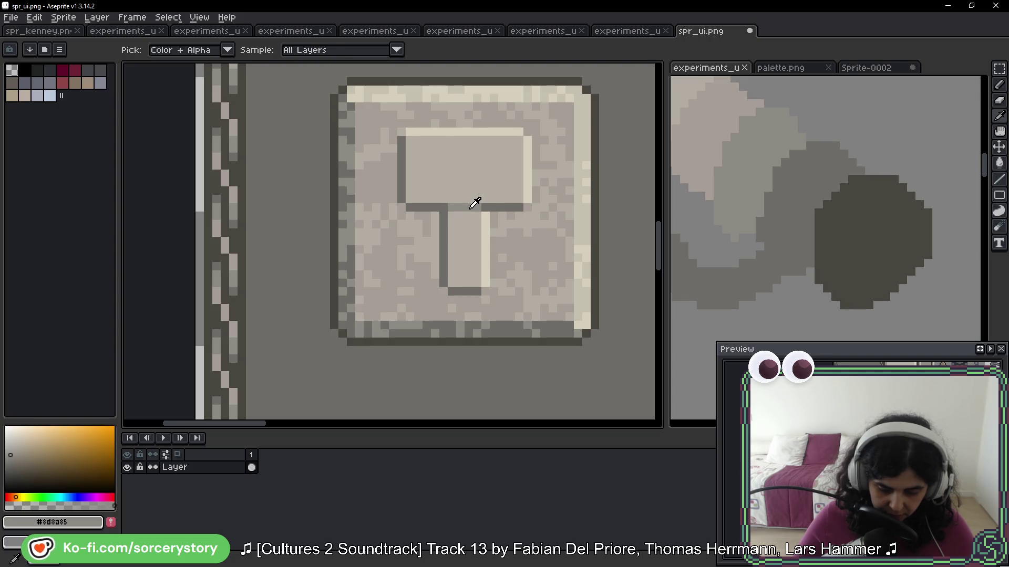
scroll(474, 203, down, 2)
scroll(441, 141, up, 3)
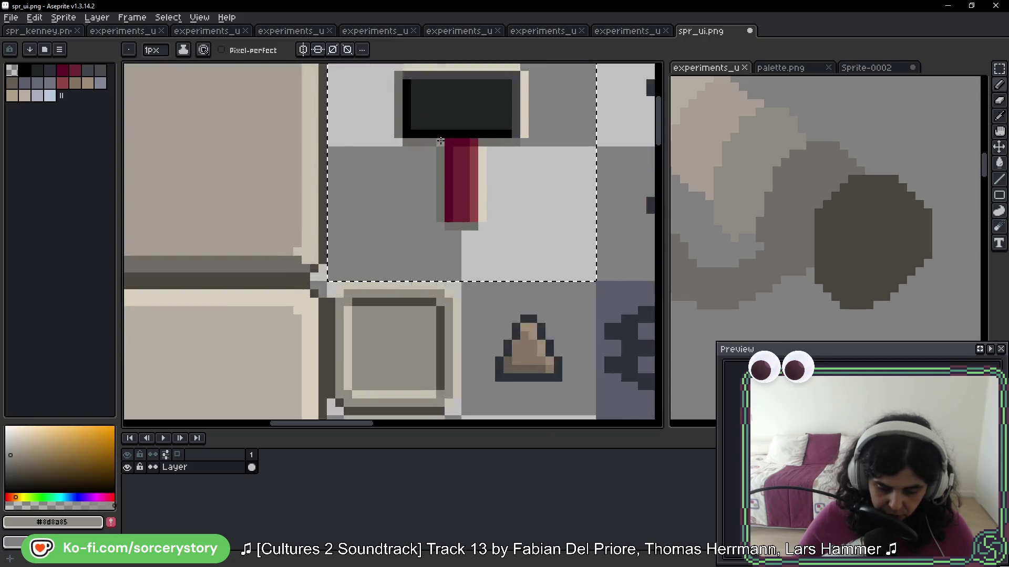
scroll(441, 141, up, 2)
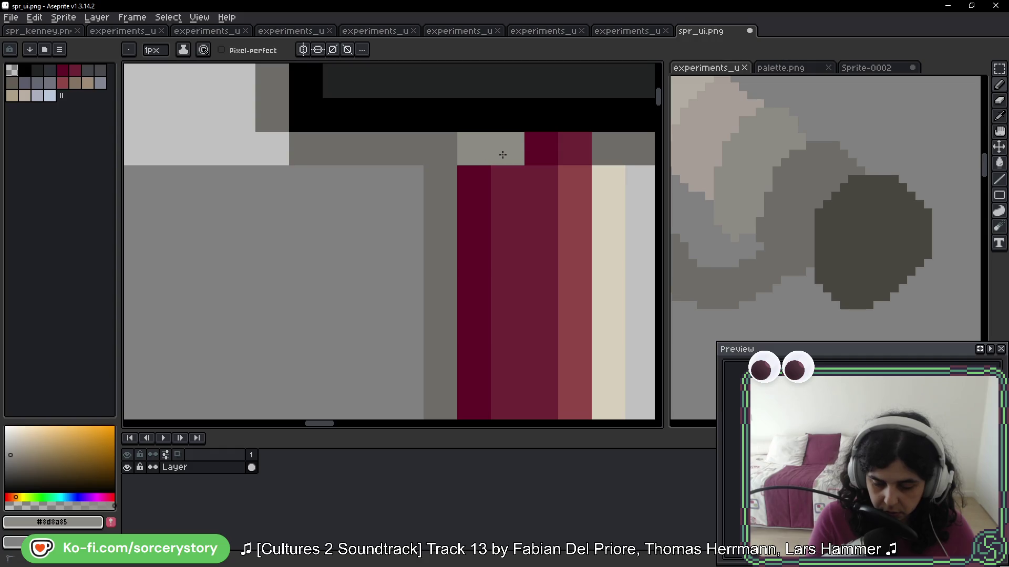
click(532, 152)
scroll(581, 245, right, 3)
scroll(581, 245, up, 2)
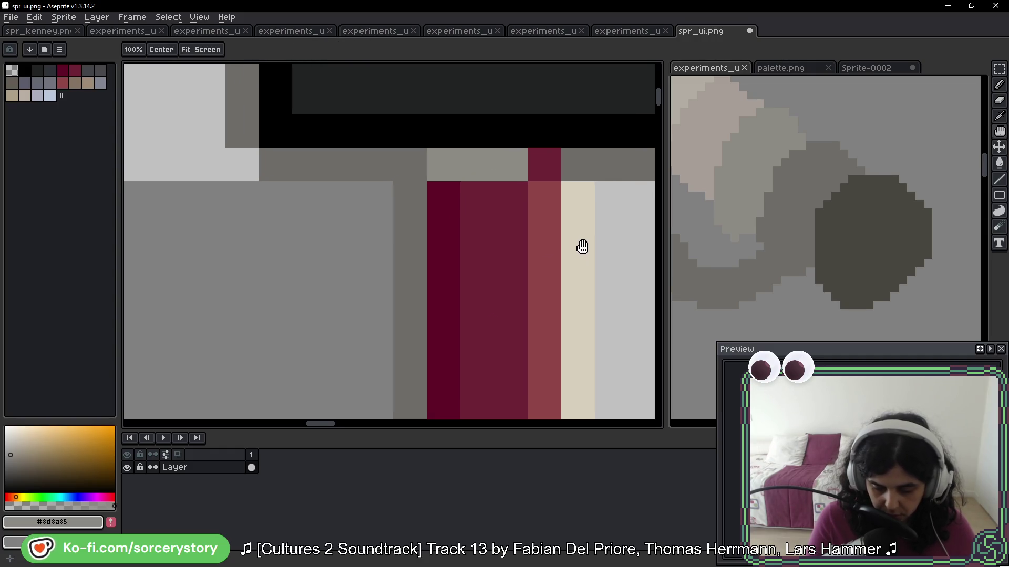
drag(592, 223, 491, 284)
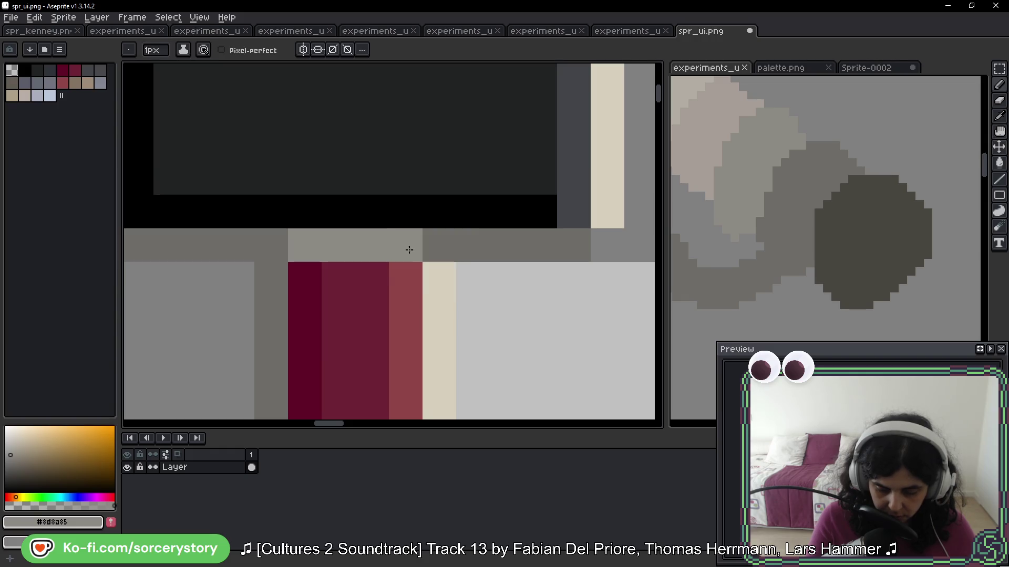
scroll(391, 256, down, 4)
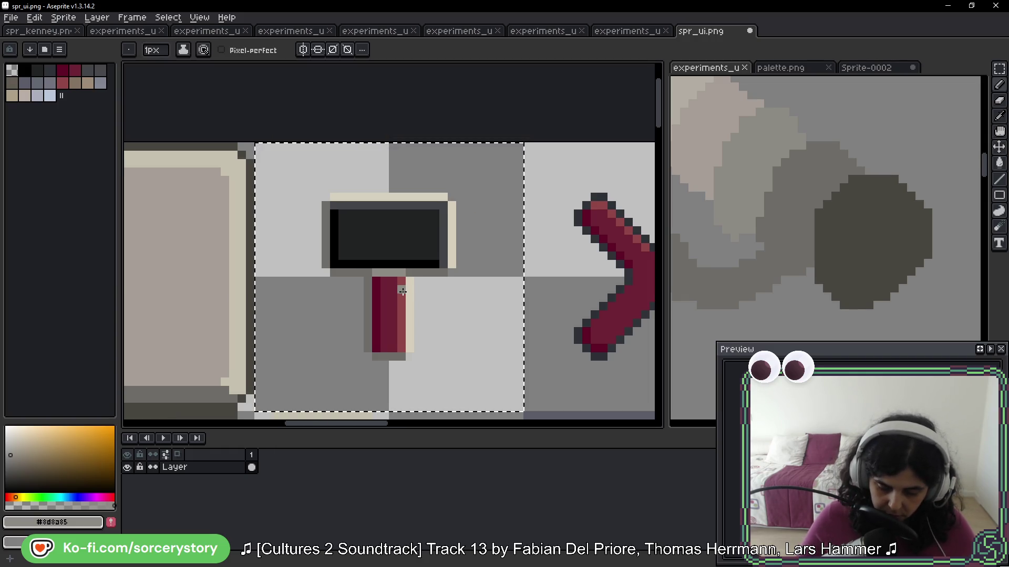
click(1001, 71)
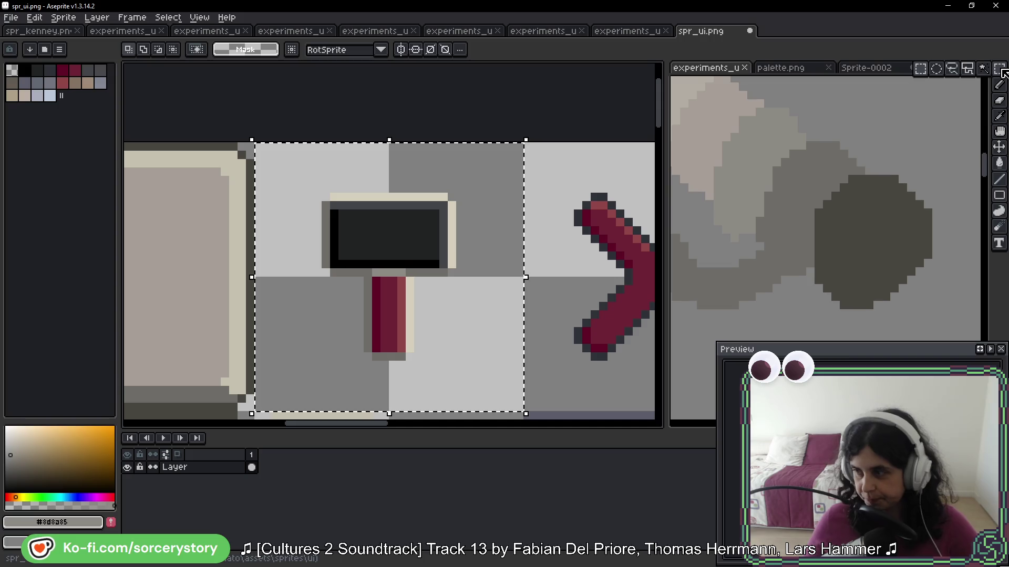
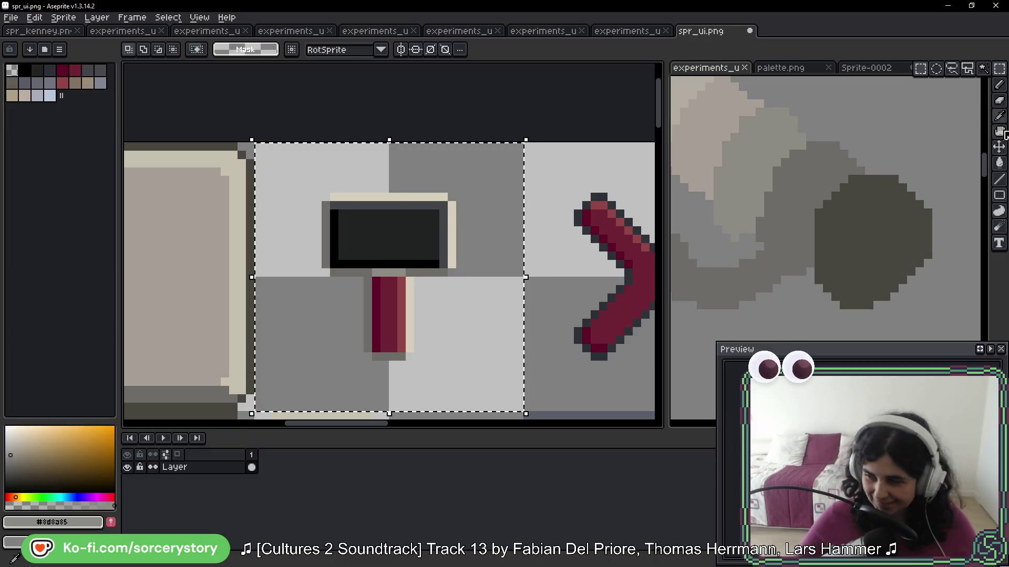
Step: Sample the light beige and fill the hammer head's black interior and rims with it
scroll(384, 288, down, 10)
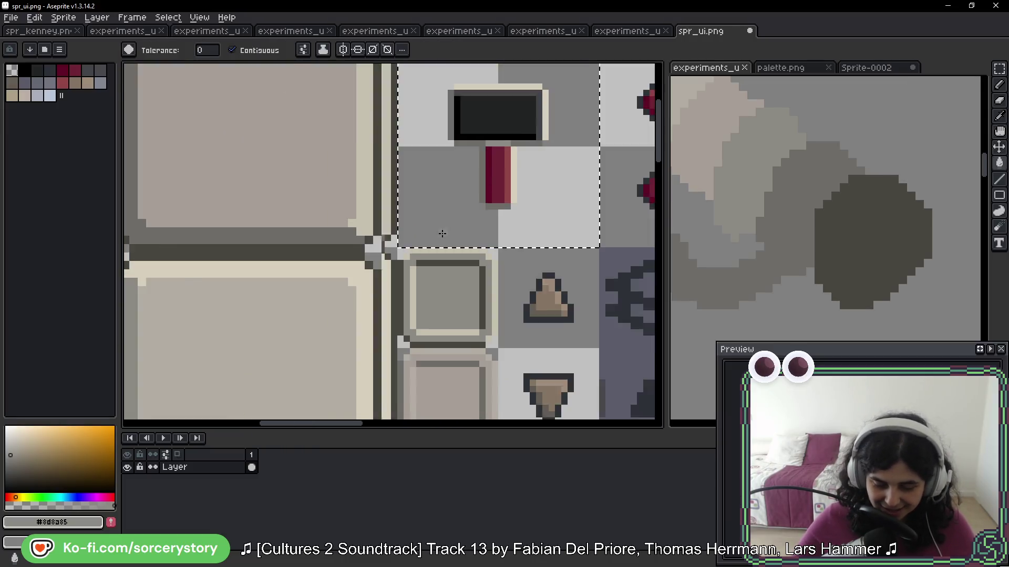
key(i)
click(429, 299)
key(w)
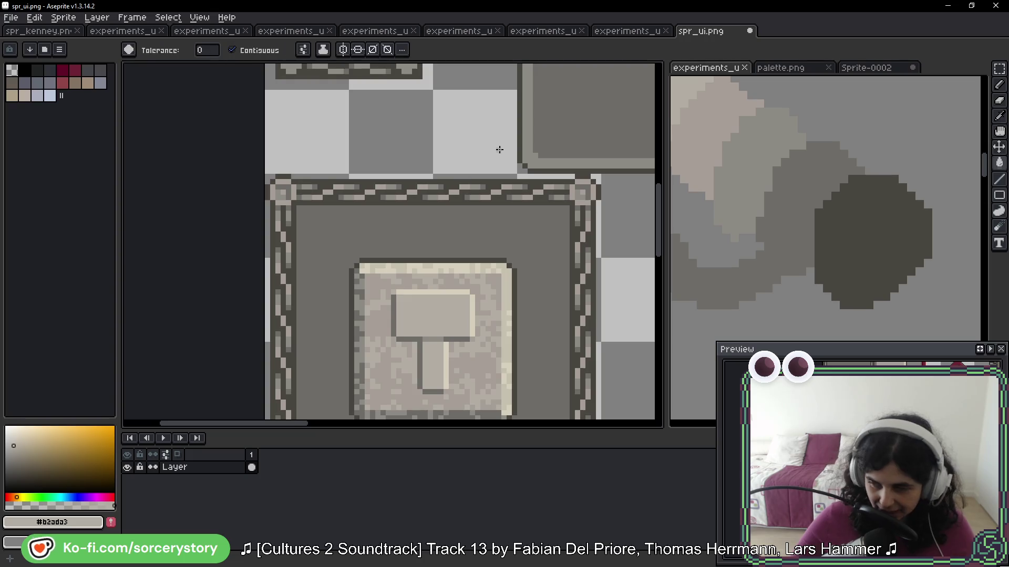
scroll(504, 179, up, 5)
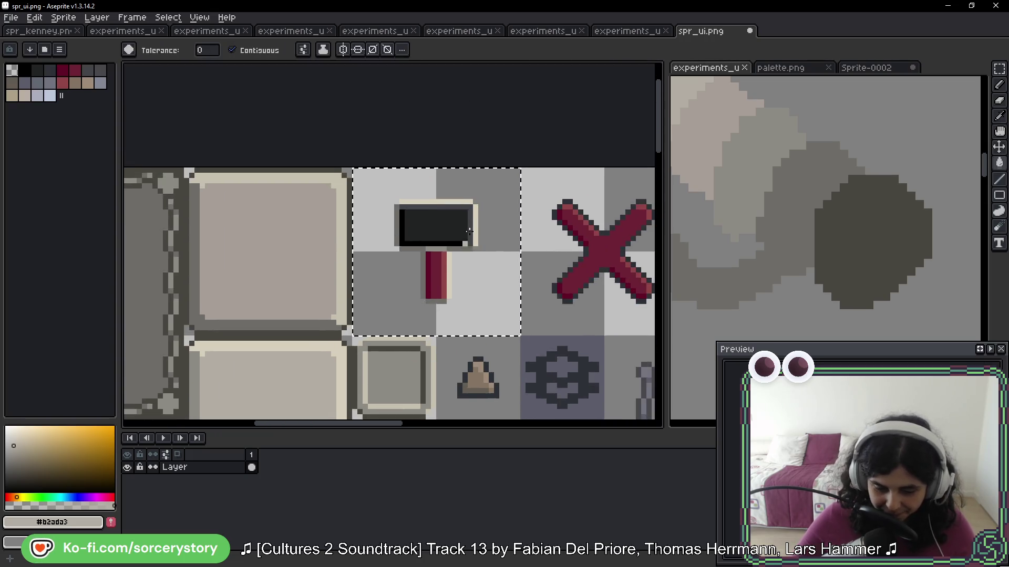
scroll(469, 231, up, 4)
click(423, 232)
click(450, 190)
click(353, 277)
Step: Fill the hammer's three red handle columns with beige
click(379, 317)
click(403, 326)
click(366, 327)
scroll(447, 316, down, 2)
drag(461, 351, 457, 213)
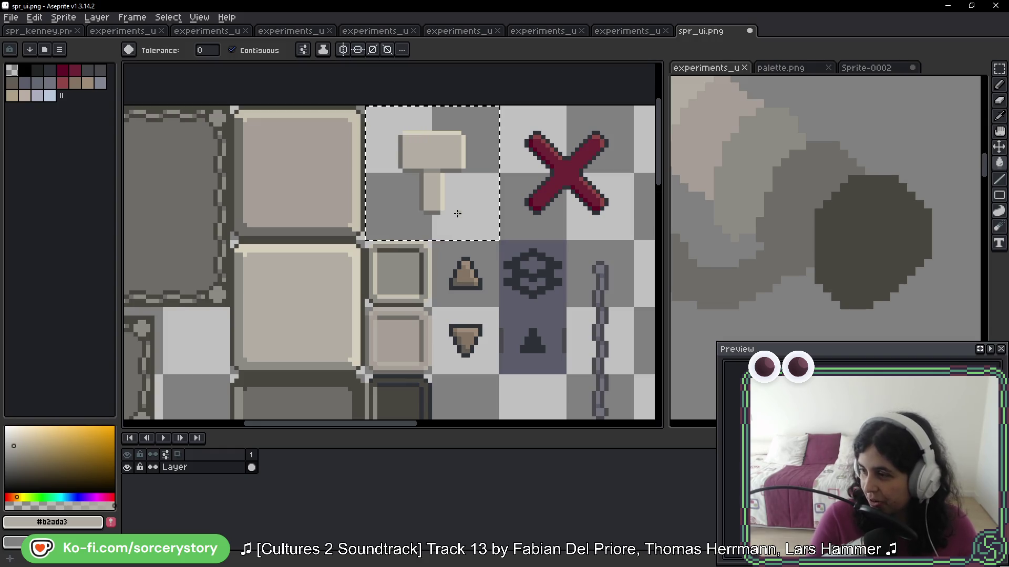
Step: Clear the selection around the hammer and save spr_ui.png
key(v)
key(ctrl+d)
key(ctrl+s)
key(g)
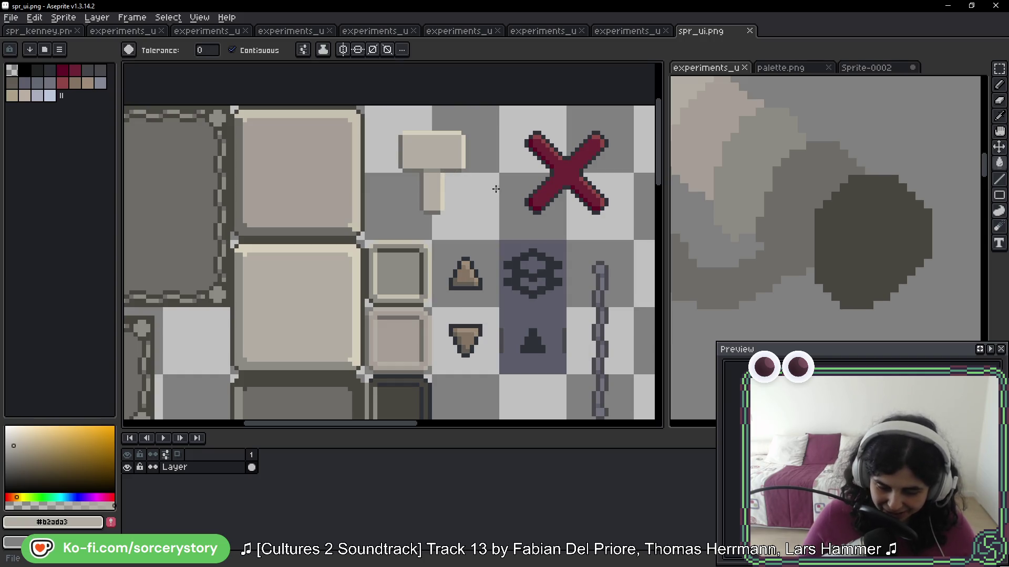
scroll(496, 189, down, 3)
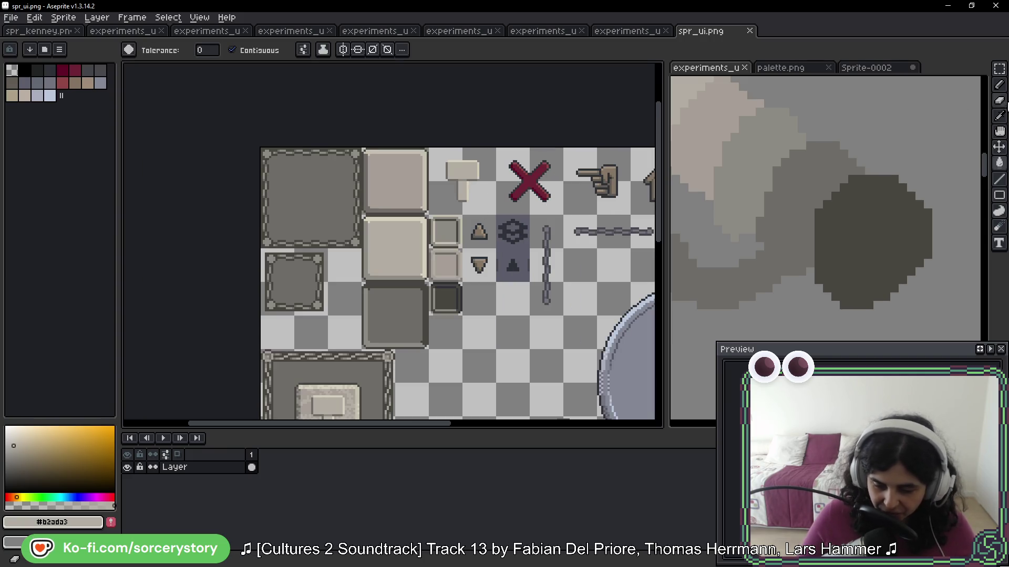
key(w)
scroll(470, 188, up, 4)
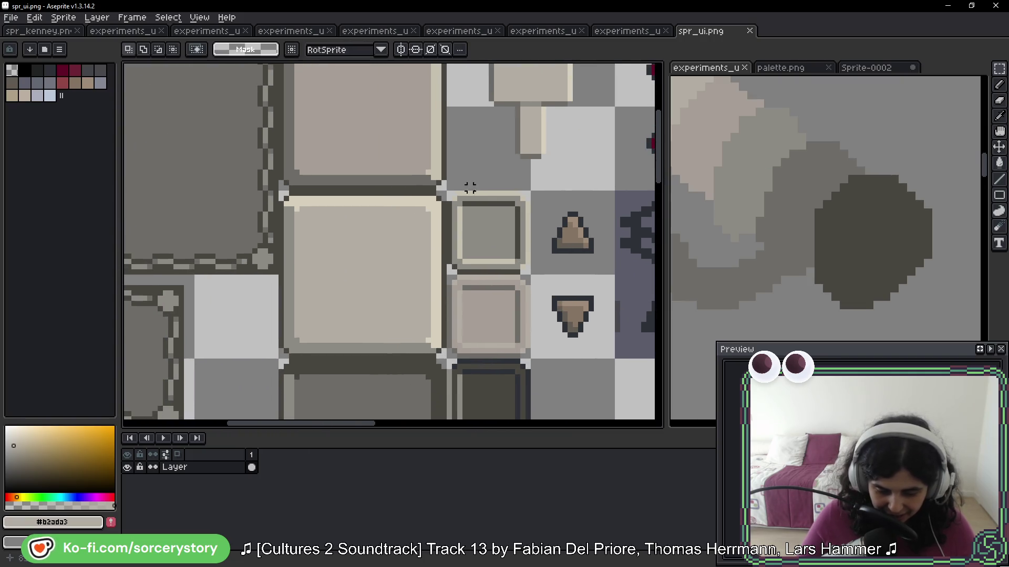
Step: Zoom onto the small square tile and pick its dark gray outline colour
scroll(470, 187, up, 3)
click(314, 142)
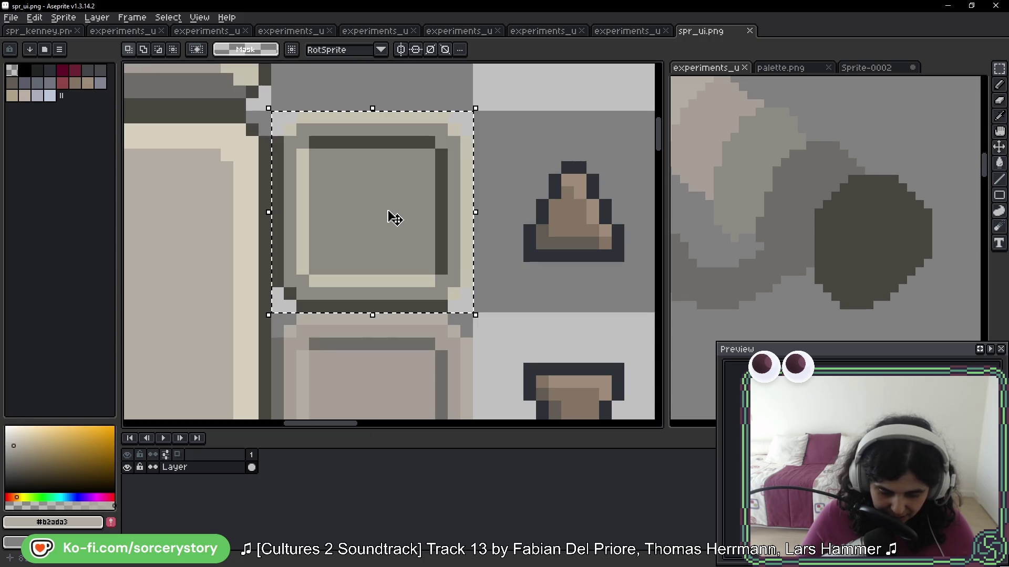
scroll(393, 216, down, 2)
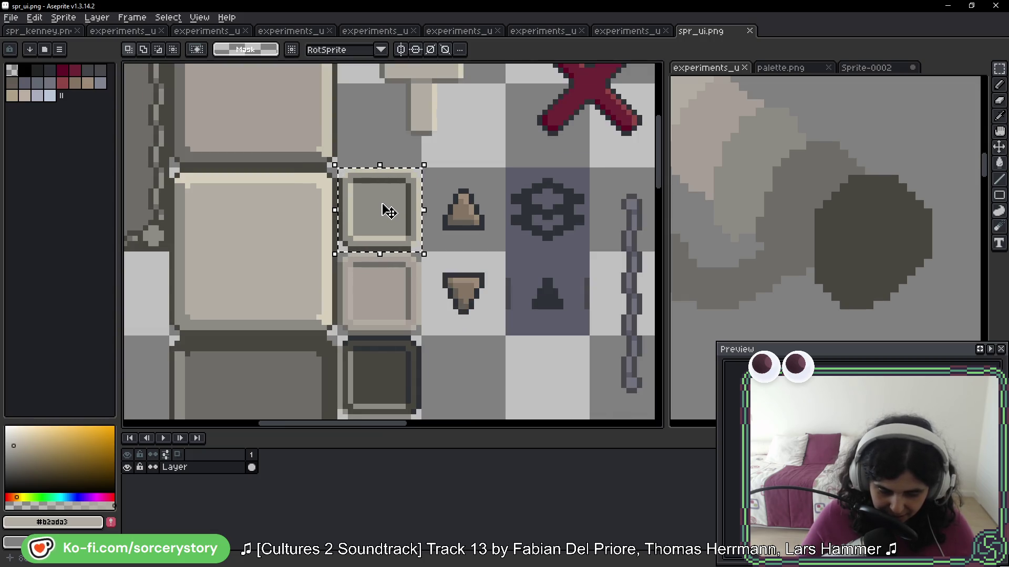
key(b)
drag(400, 140, 420, 229)
click(410, 299)
scroll(411, 301, up, 4)
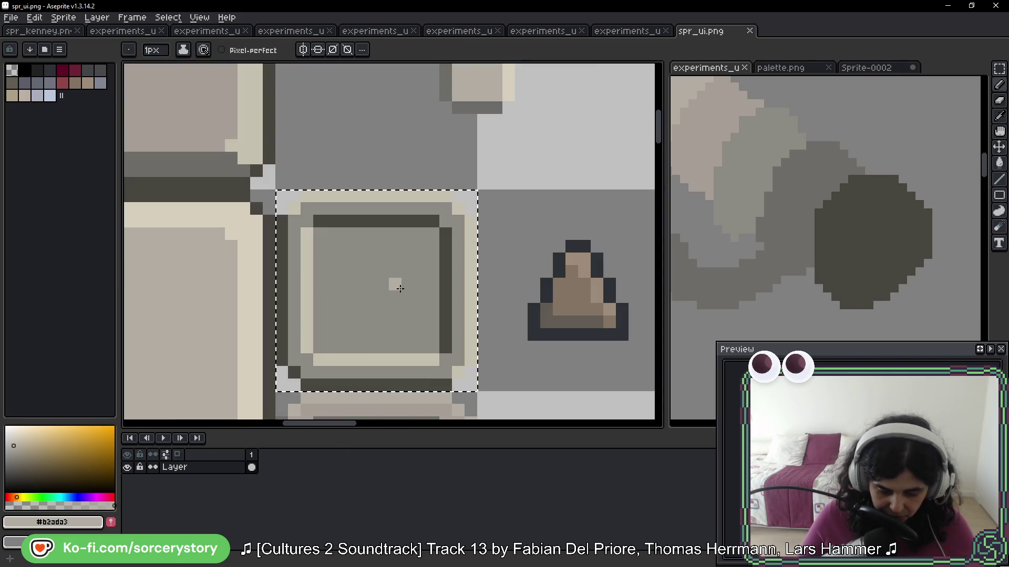
key(ctrl+z)
alt+click(289, 214)
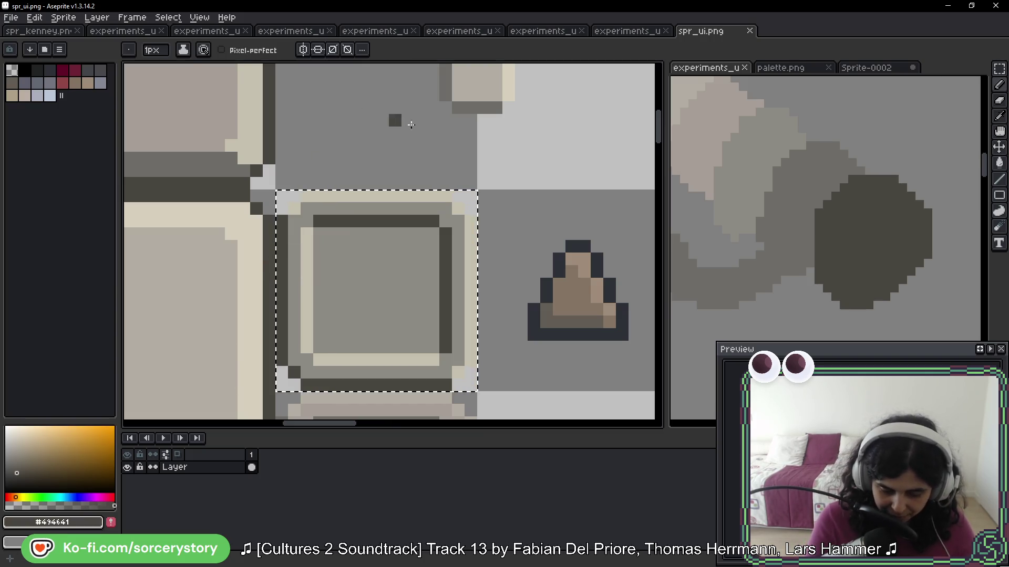
Step: Marquee the frame's top-right corner and shift it one pixel left and down
click(998, 68)
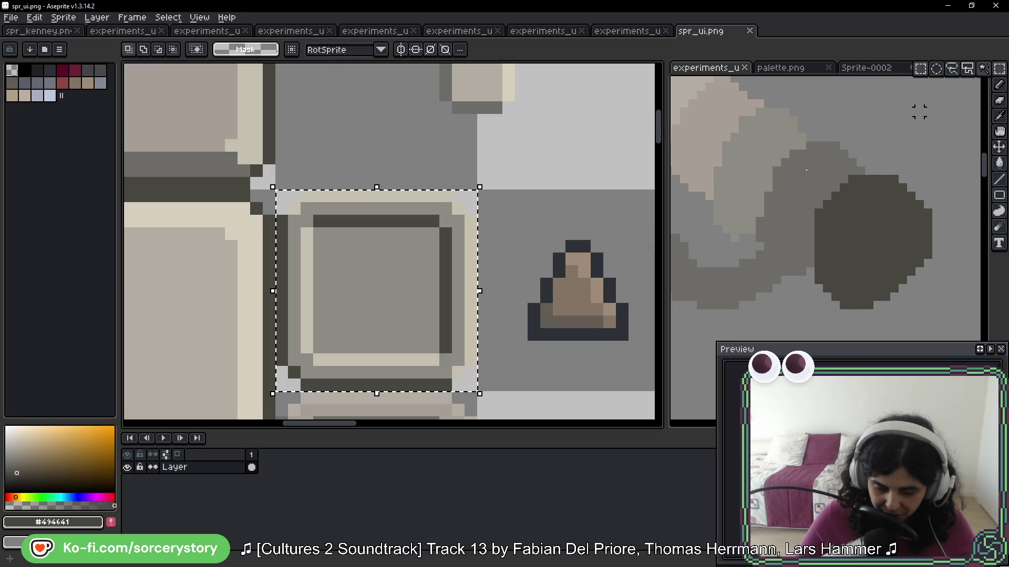
key(ctrl+d)
key(w)
drag(470, 195, 411, 254)
drag(446, 221, 435, 238)
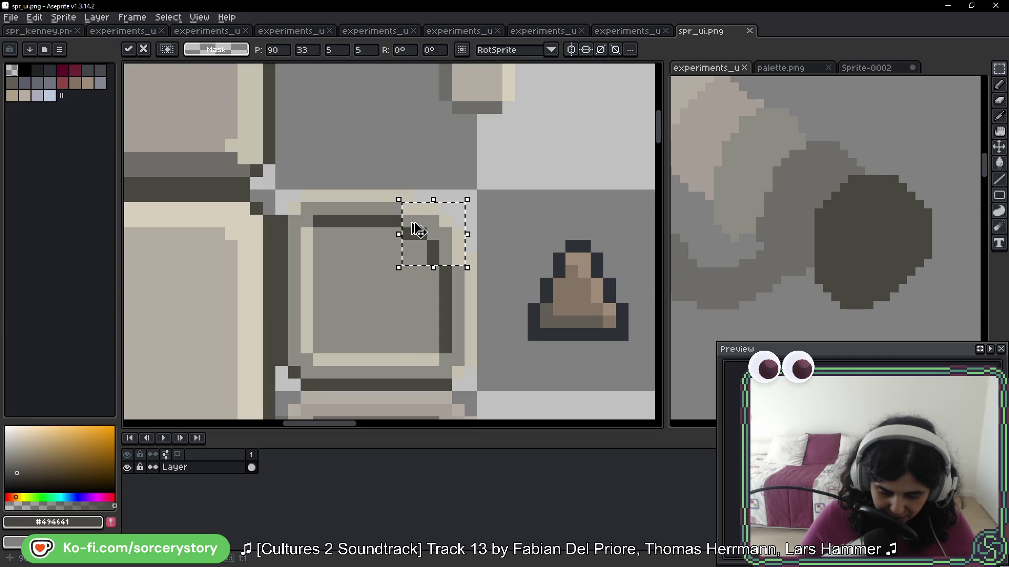
key(Return)
mouse_move(470, 195)
mouse_down()
mouse_move(394, 270)
mouse_move(394, 290)
mouse_move(374, 293)
mouse_up()
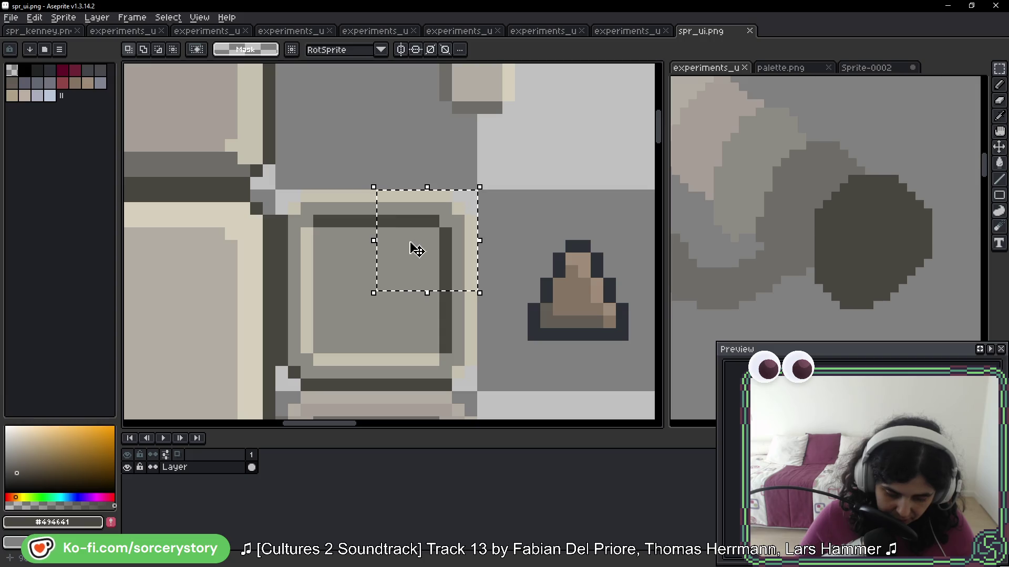
key(Left)
key(Down)
click(331, 209)
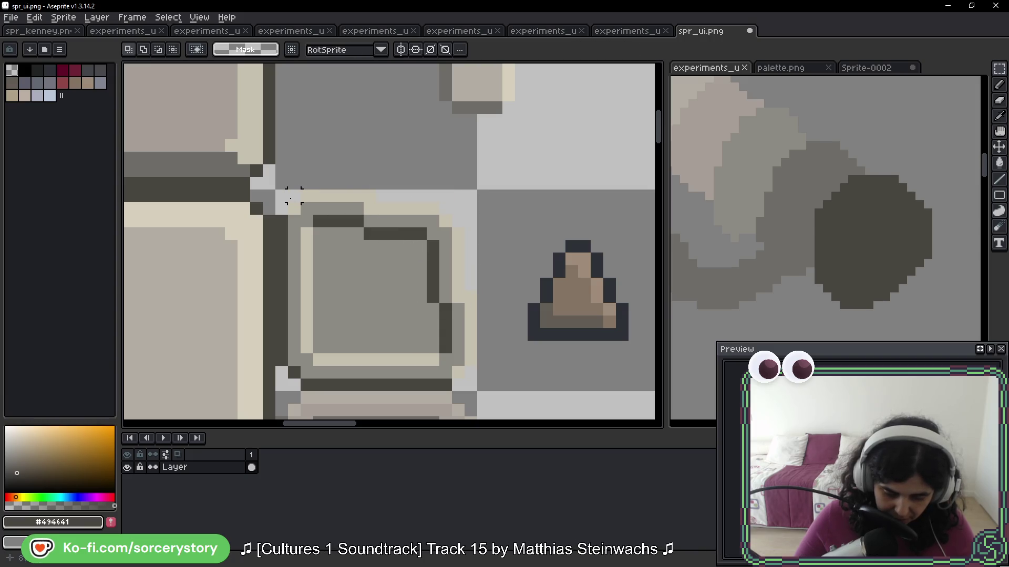
Step: Move the frame's top-left corner one pixel inward
mouse_move(281, 200)
mouse_down()
mouse_move(355, 259)
mouse_move(377, 292)
mouse_up()
click(344, 231)
drag(344, 231, 353, 244)
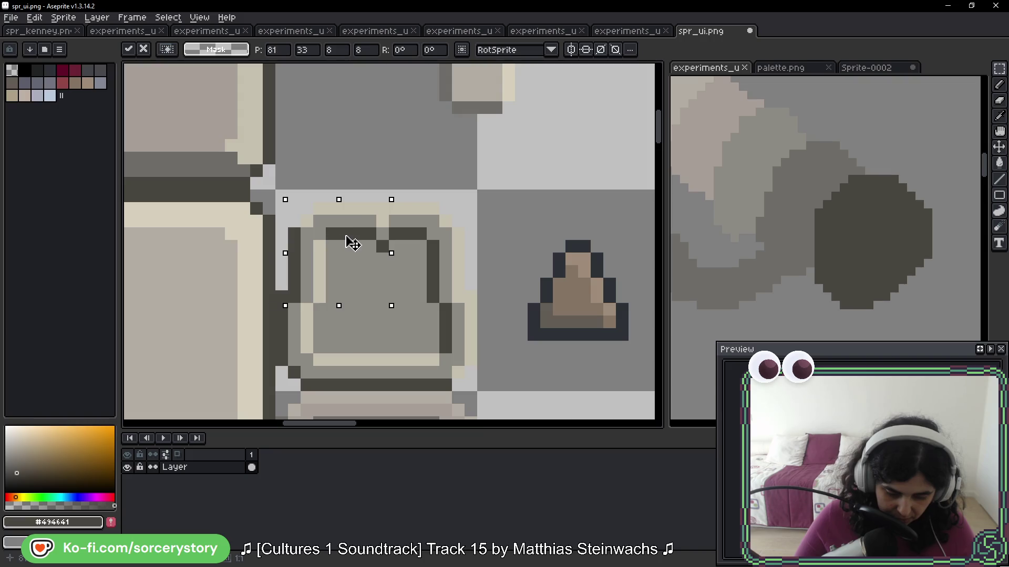
key(Return)
scroll(417, 261, down, 3)
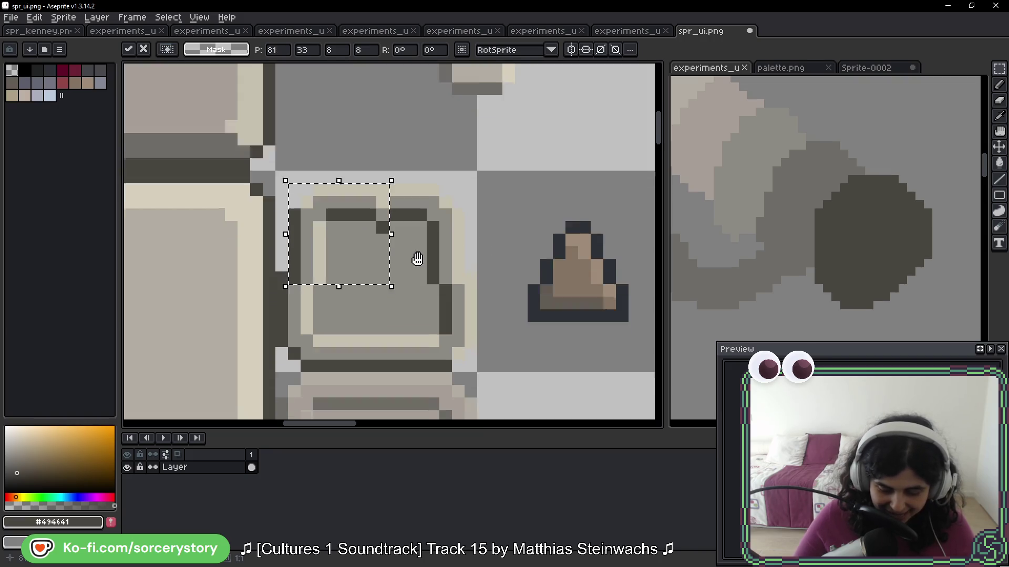
key(ctrl+d)
Step: Move the bottom-left and bottom-right corners one pixel inward
mouse_move(309, 286)
mouse_down()
mouse_move(331, 247)
mouse_move(371, 224)
mouse_up()
mouse_move(342, 264)
mouse_down()
mouse_move(333, 263)
mouse_move(354, 253)
mouse_up()
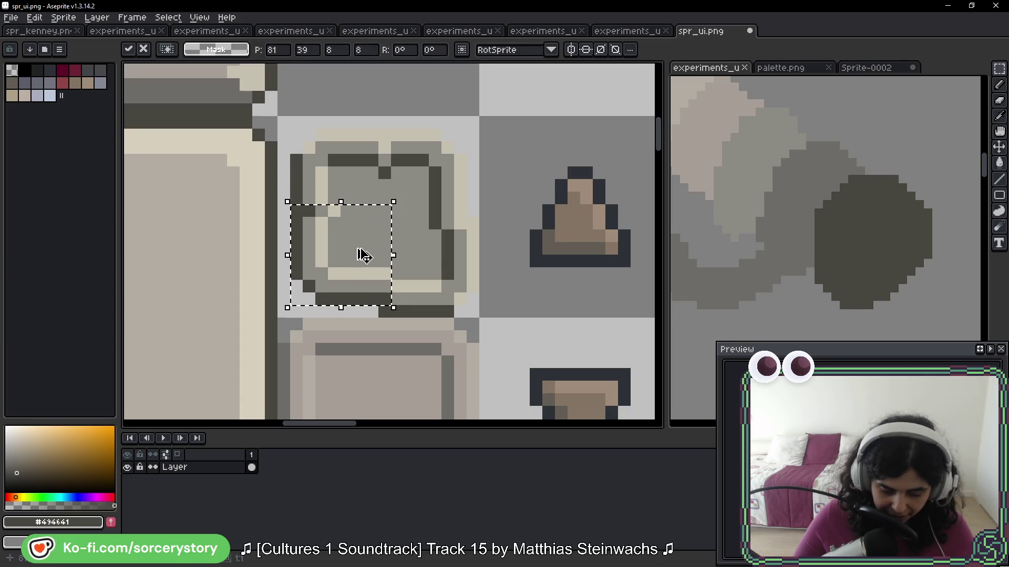
click(447, 286)
drag(467, 310, 384, 210)
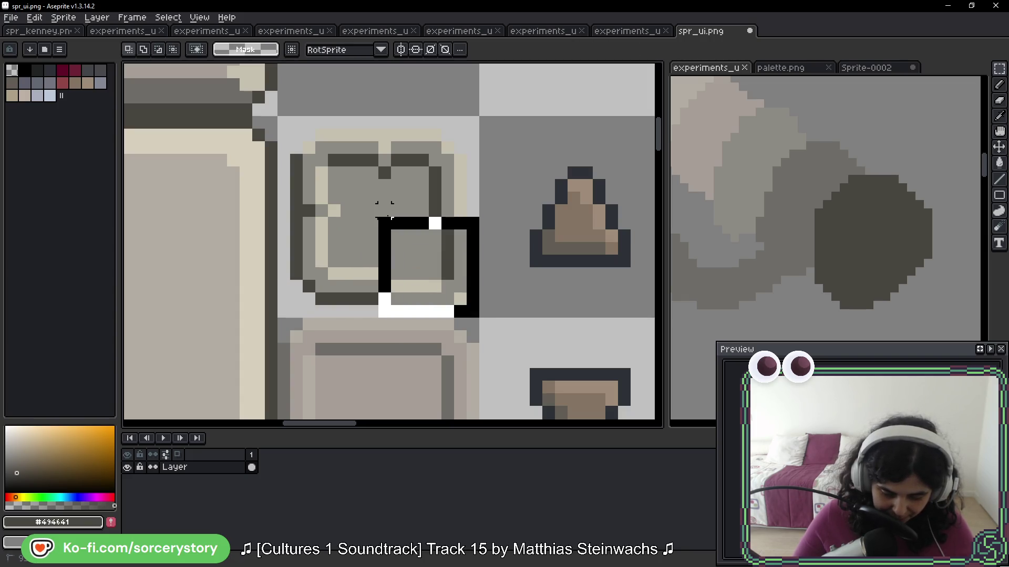
drag(430, 263, 416, 252)
key(ctrl+d)
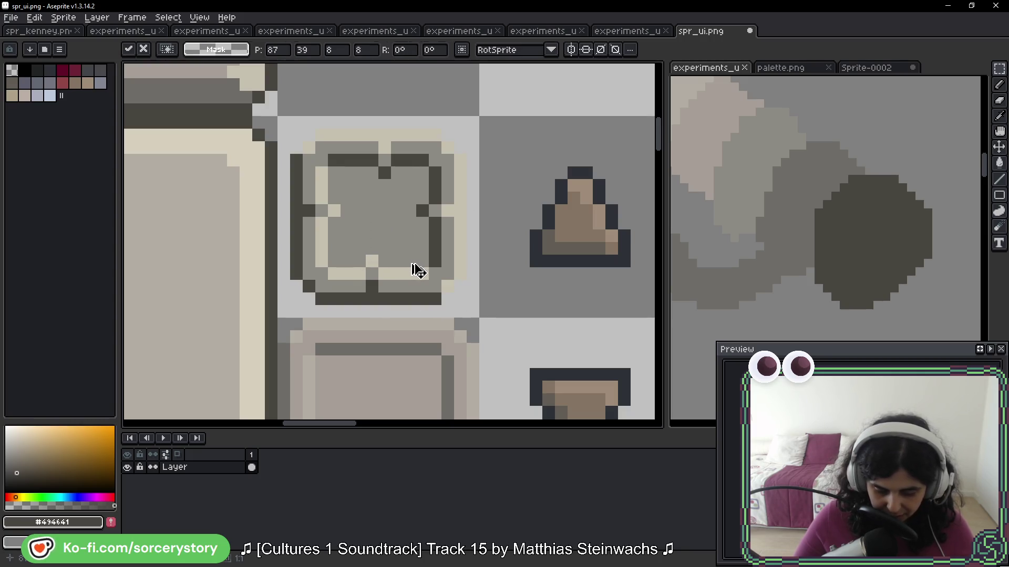
Step: Preview the up-arrow triangle on the square, then undo the move
drag(597, 242, 390, 239)
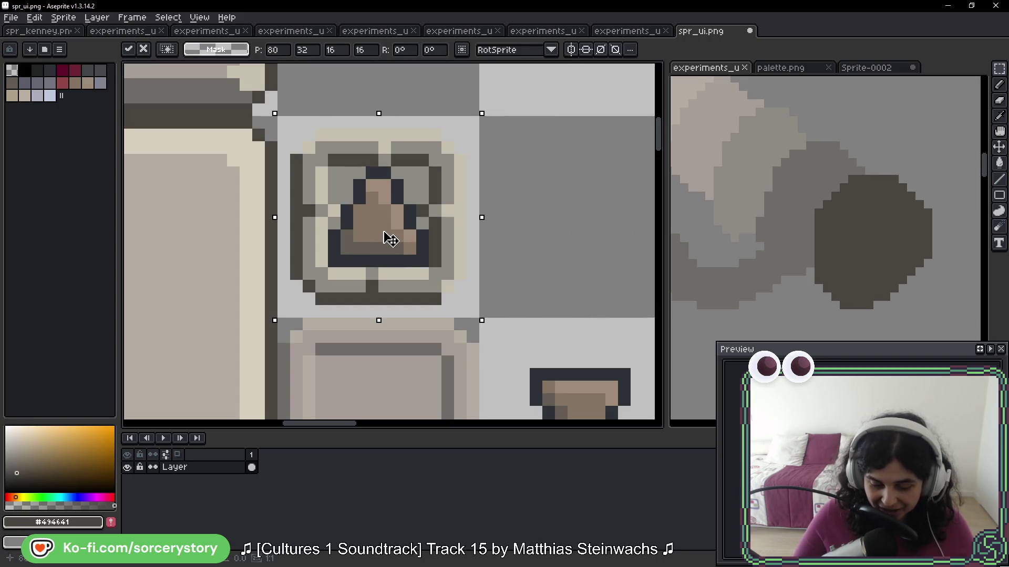
key(ctrl+z)
key(ctrl+d)
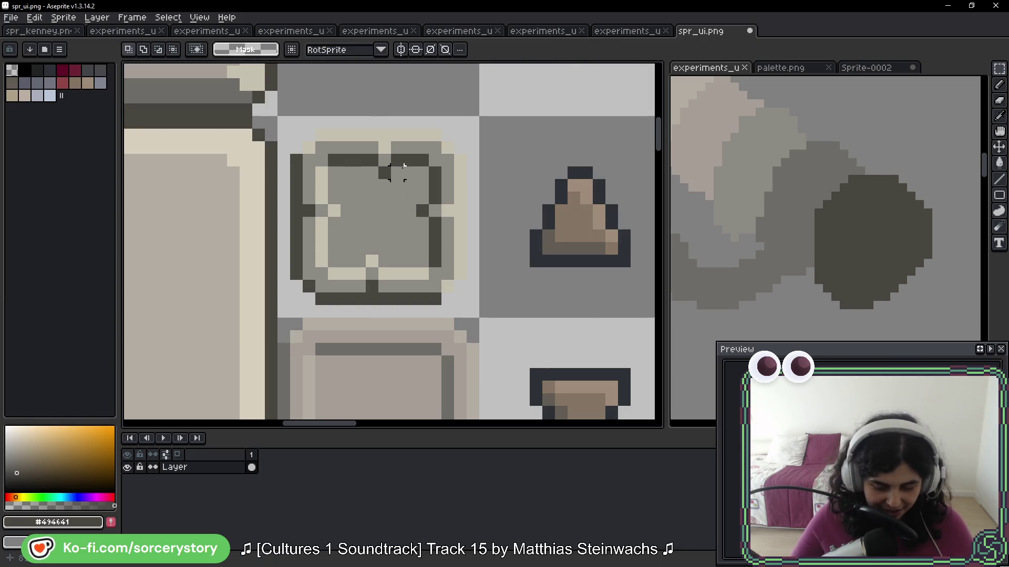
key(b)
scroll(399, 168, up, 3)
scroll(402, 162, down, 4)
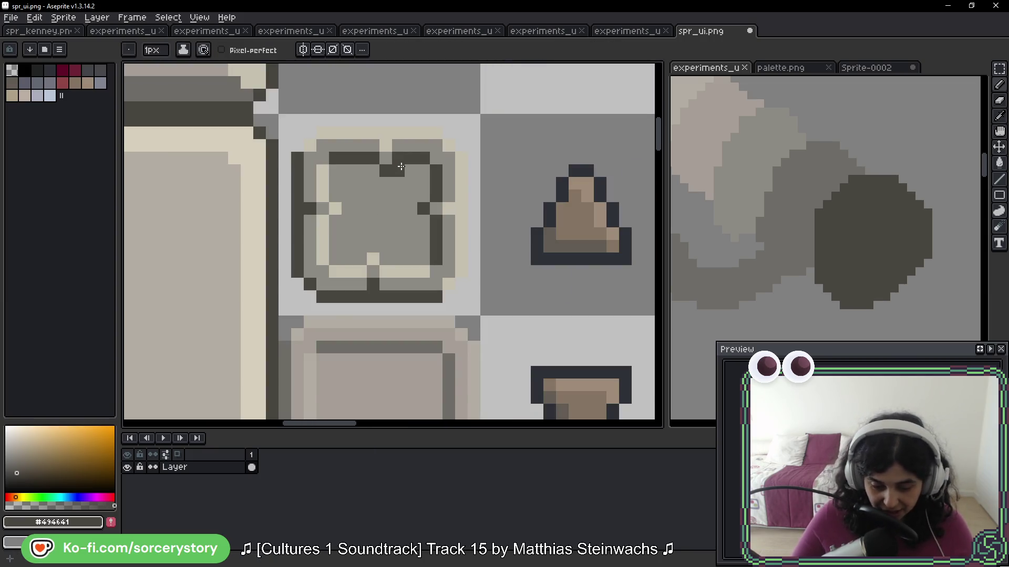
Step: Pick the beige from the large square's border and select the notched square's tile
scroll(403, 168, up, 4)
scroll(493, 292, left, 2)
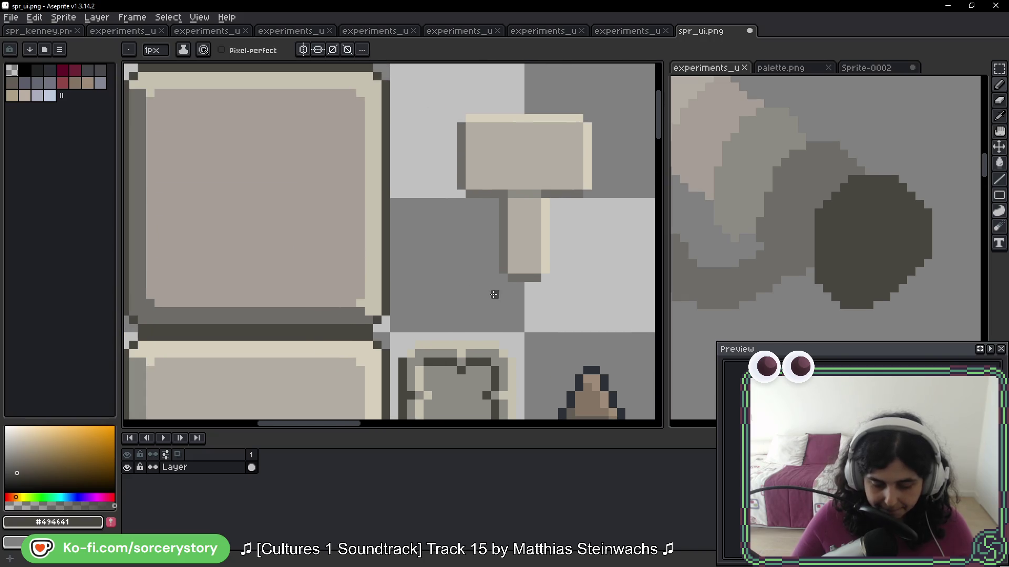
alt+click(374, 126)
scroll(471, 311, down, 5)
key(w)
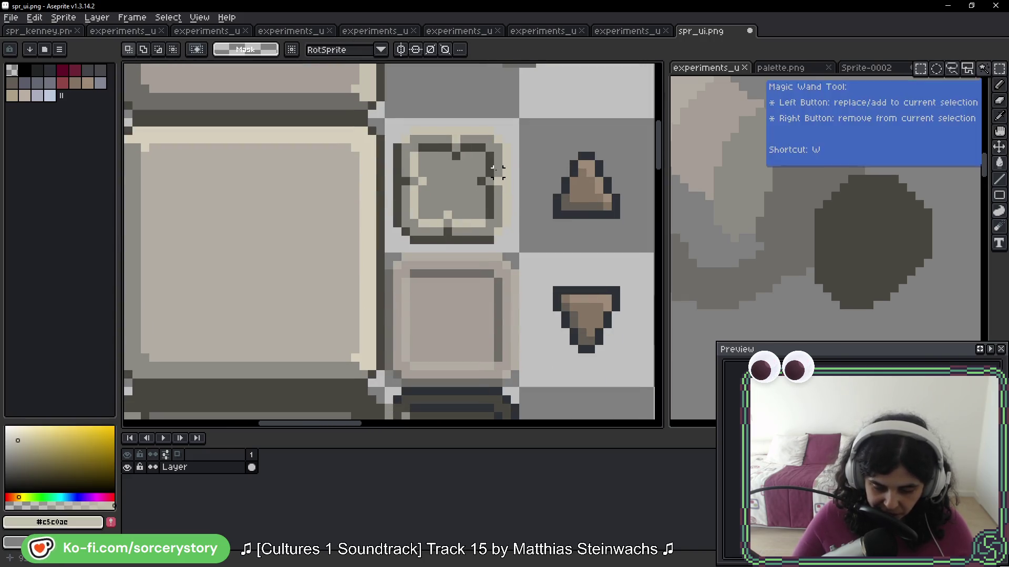
click(478, 177)
scroll(478, 178, up, 2)
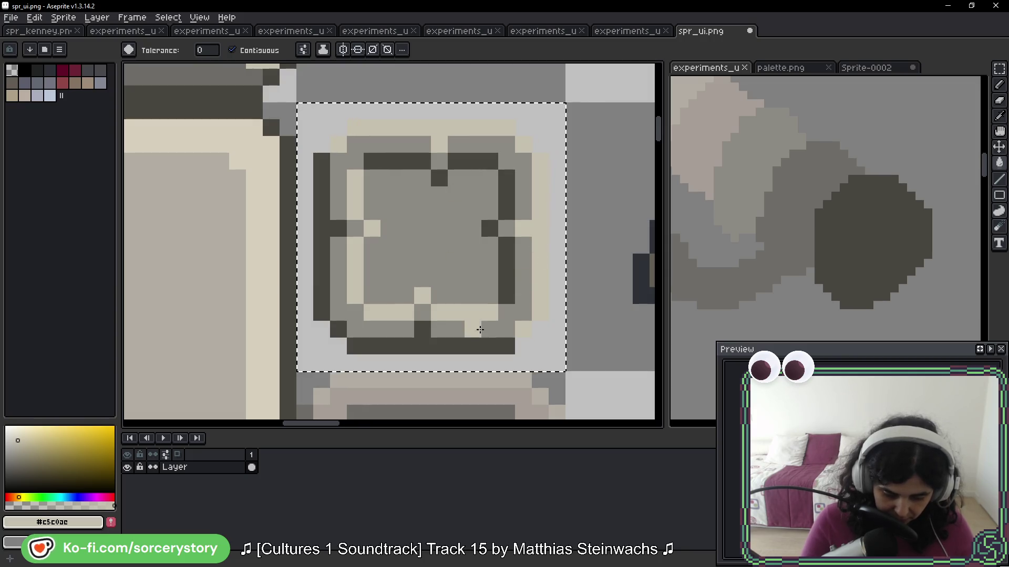
scroll(444, 301, down, 2)
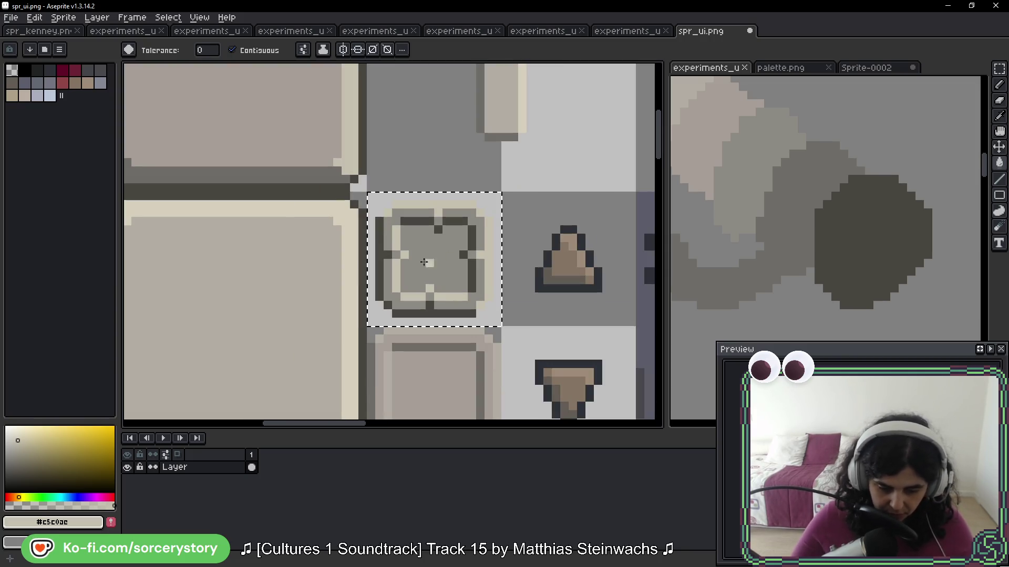
Step: Fill the tile's grey interior and ring regions with the beige-gray base
alt+click(319, 176)
scroll(490, 332, up, 3)
click(490, 332)
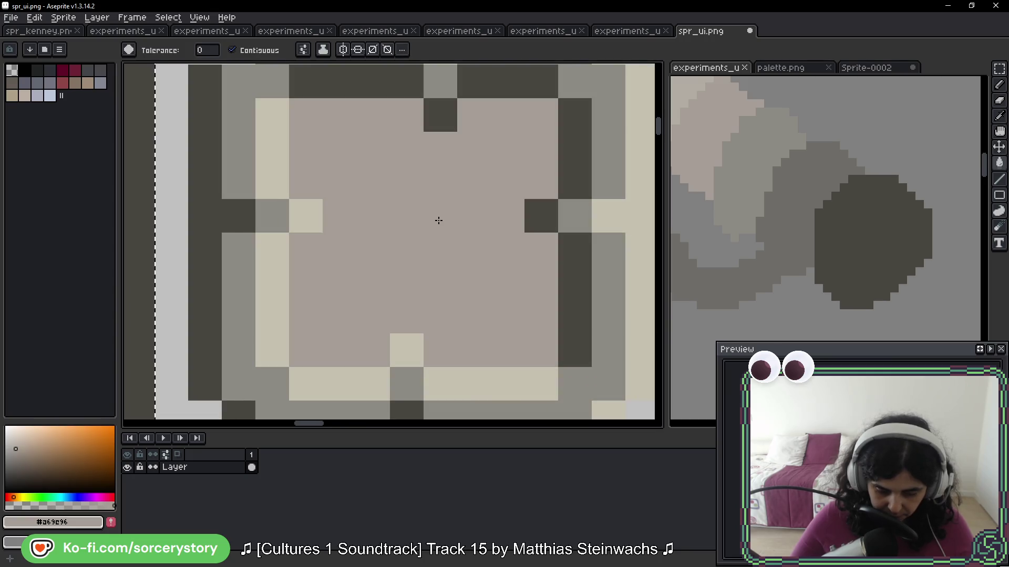
scroll(440, 219, down, 1)
click(513, 147)
click(531, 247)
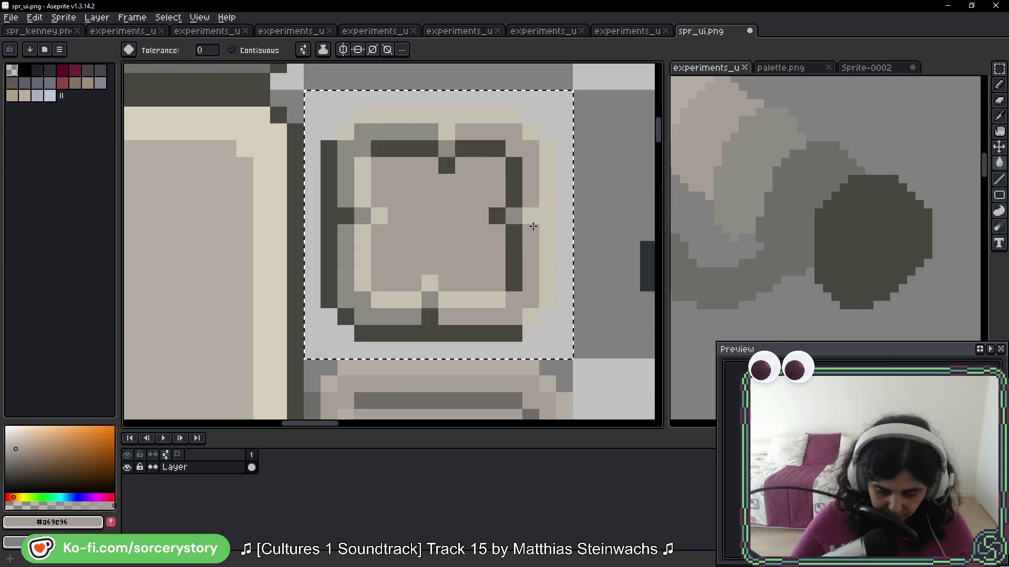
click(396, 317)
click(346, 186)
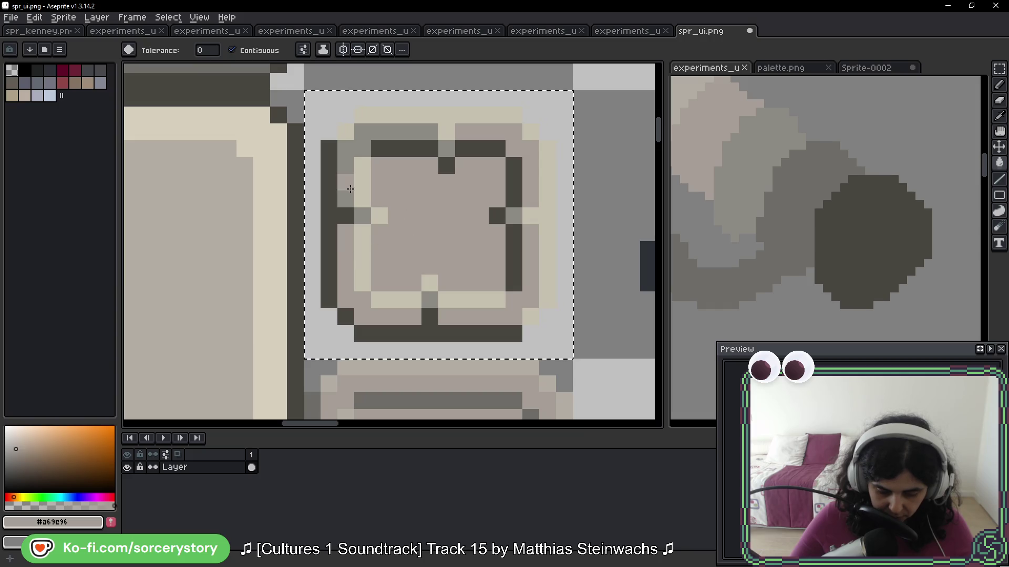
click(346, 186)
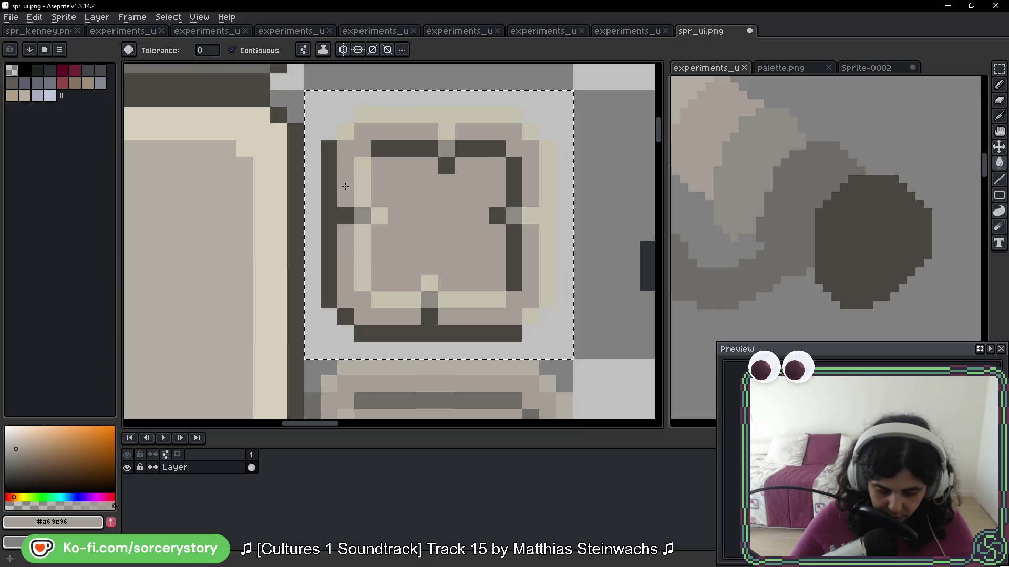
scroll(417, 212, up, 6)
scroll(417, 212, left, 5)
Step: Paint over the light left column with base colour #a69c96 using the Pencil
alt+click(409, 254)
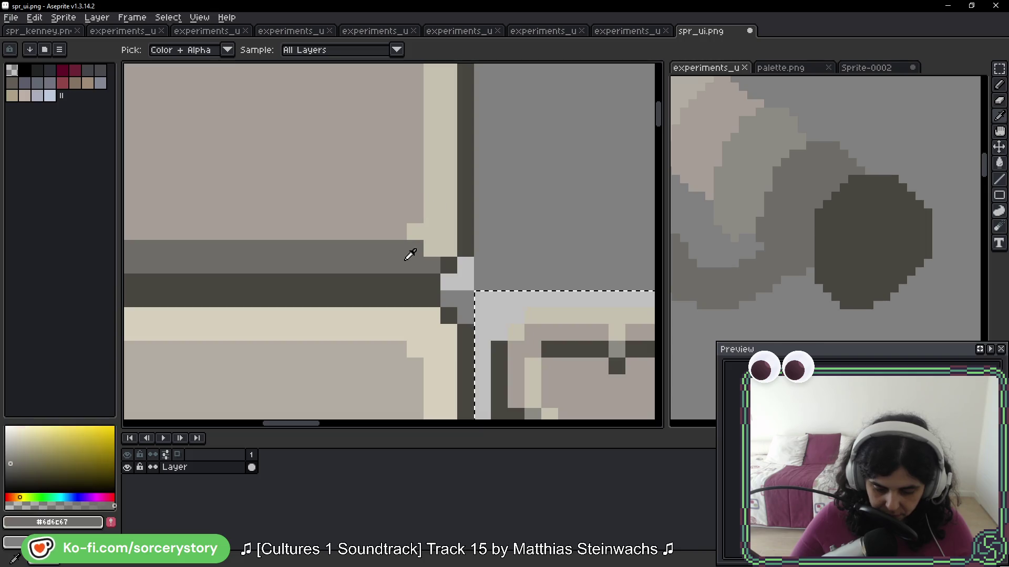
scroll(410, 255, down, 5)
scroll(499, 236, right, 4)
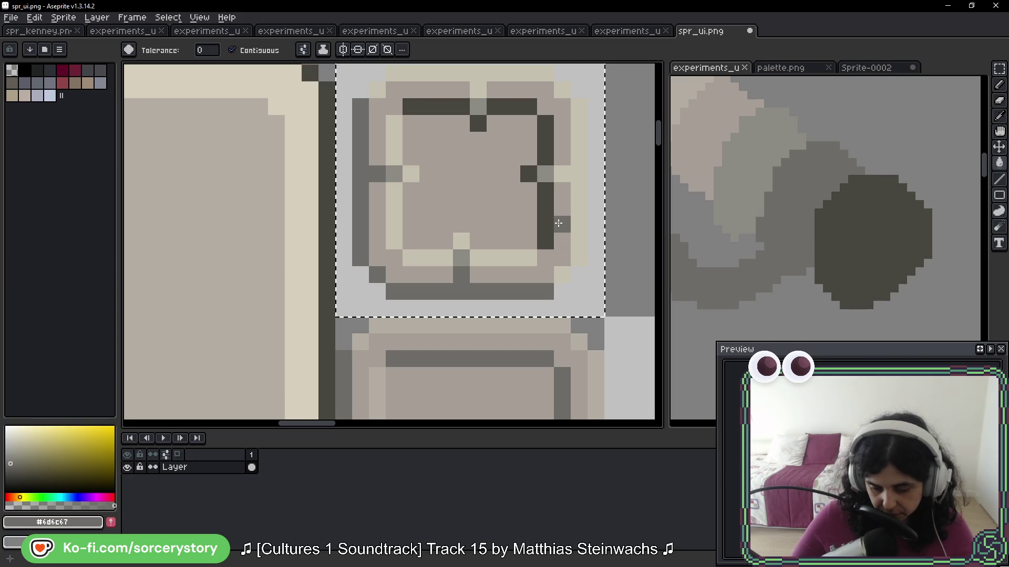
key(b)
alt+click(439, 178)
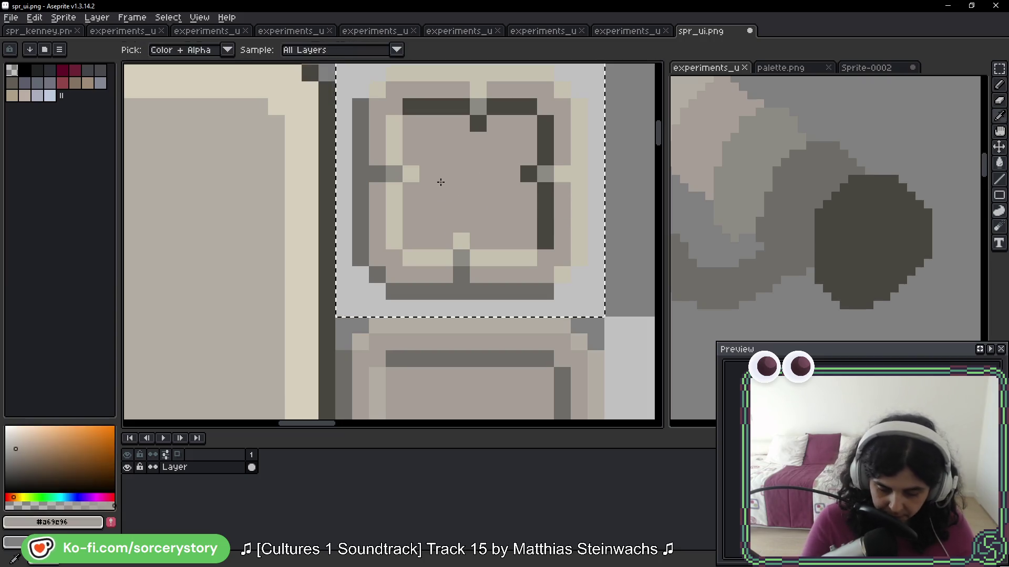
mouse_move(394, 124)
mouse_down()
mouse_move(396, 234)
mouse_move(464, 233)
mouse_move(458, 259)
mouse_move(516, 248)
mouse_move(554, 169)
mouse_move(543, 128)
mouse_move(477, 130)
mouse_move(468, 97)
mouse_move(411, 109)
mouse_up()
scroll(447, 116, down, 3)
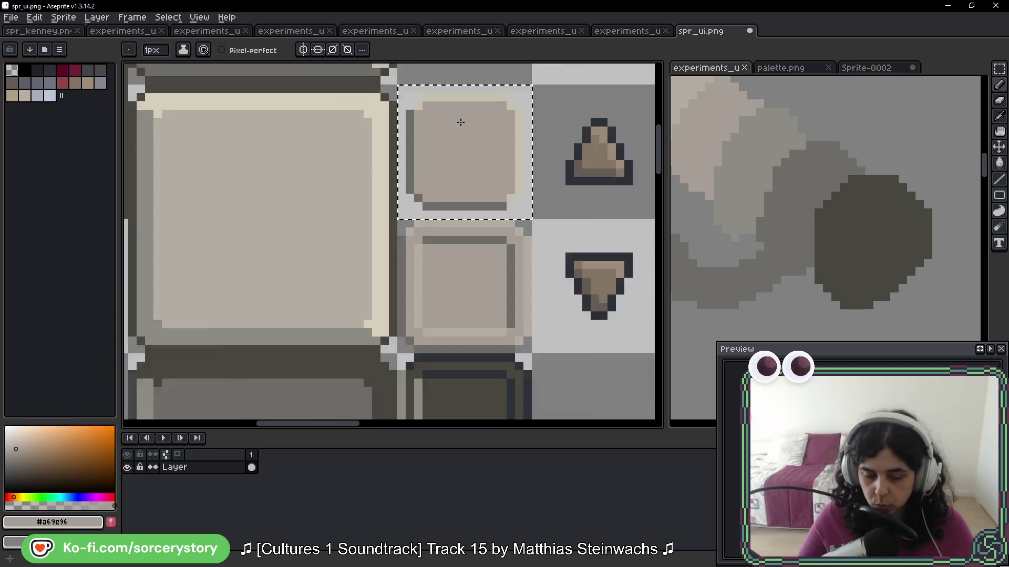
scroll(520, 231, up, 1)
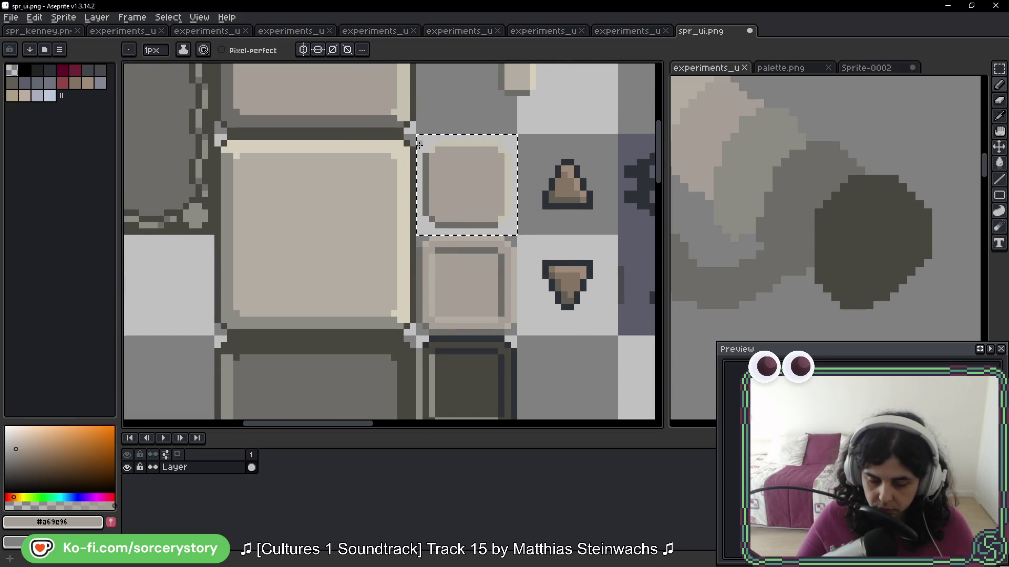
Step: Add a cream #c5c0ac pixel at the inner top-left and extend the dark left edge
scroll(420, 151, up, 3)
alt+click(405, 147)
mouse_move(564, 203)
mouse_down()
mouse_move(429, 164)
mouse_move(417, 196)
mouse_move(491, 226)
mouse_up()
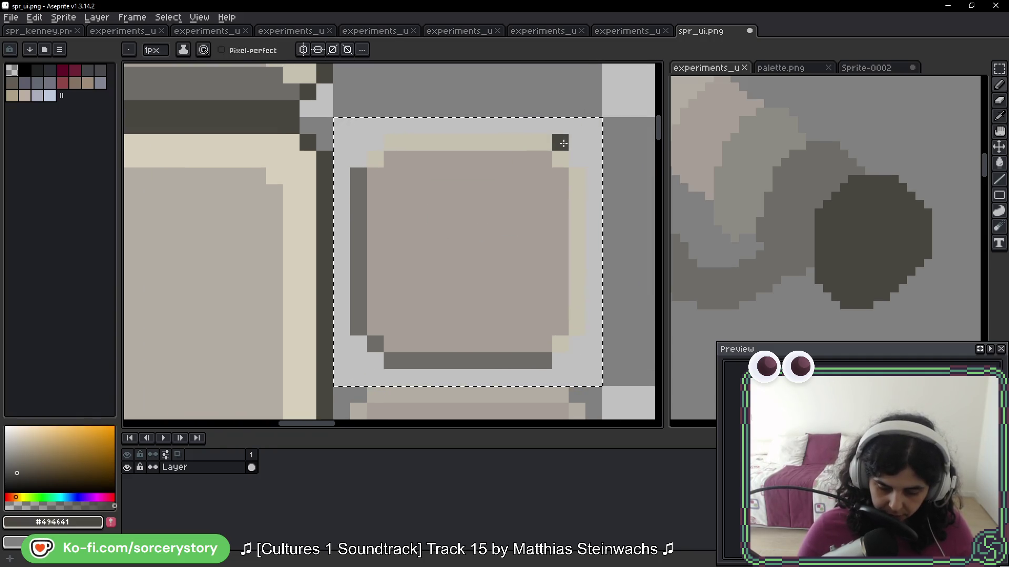
alt+click(573, 170)
click(375, 143)
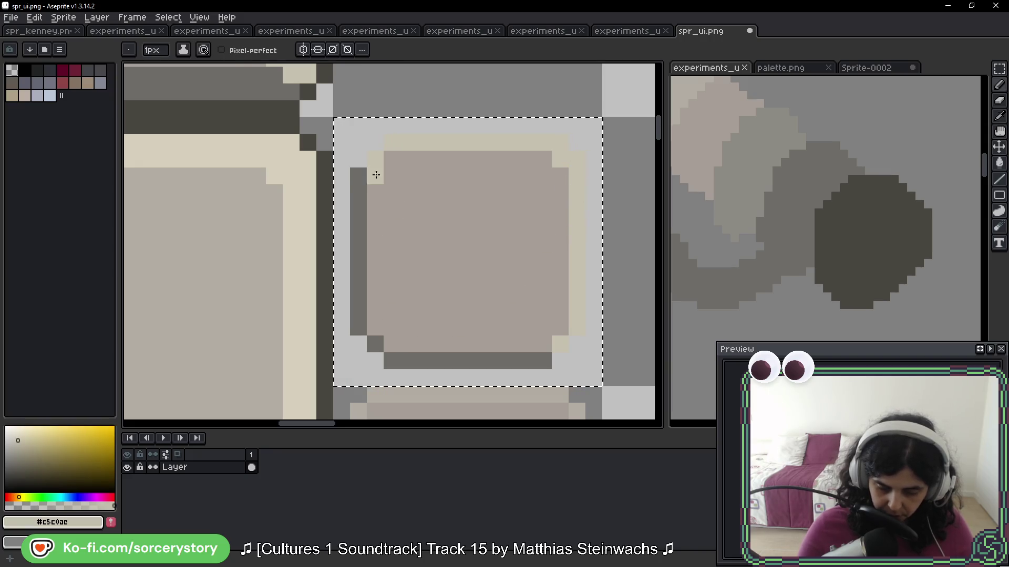
alt+click(358, 181)
click(356, 165)
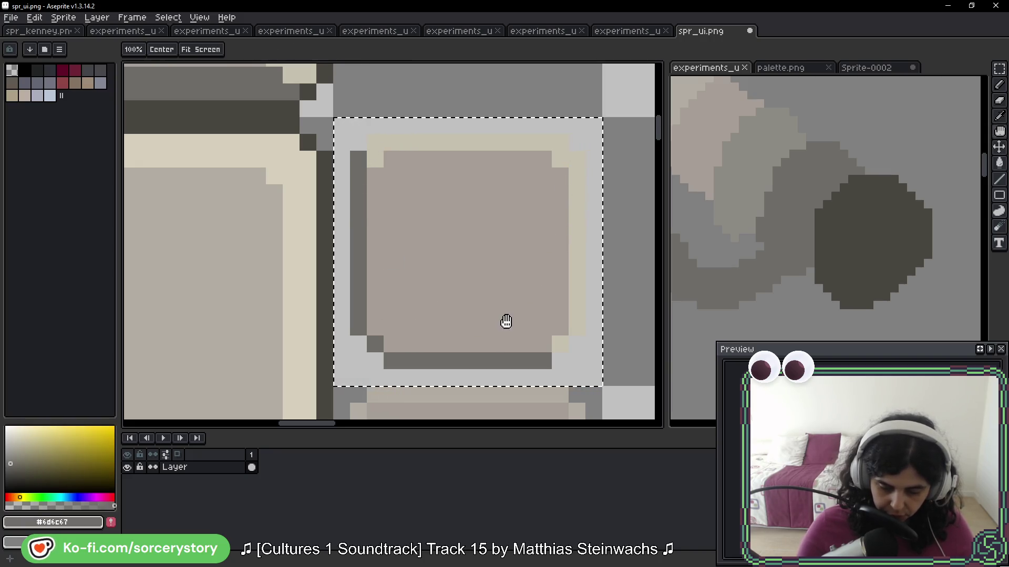
Step: Paint a dark #494641 pixel at the inner top-left corner and turn the corner pixel grey #6d6c67
drag(506, 321, 510, 275)
alt+click(572, 303)
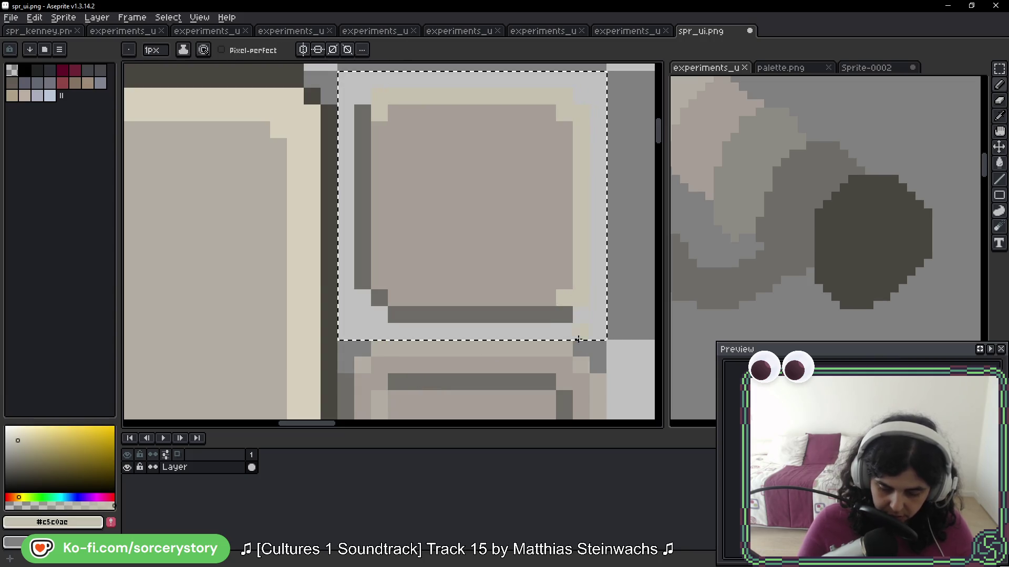
drag(574, 297, 567, 345)
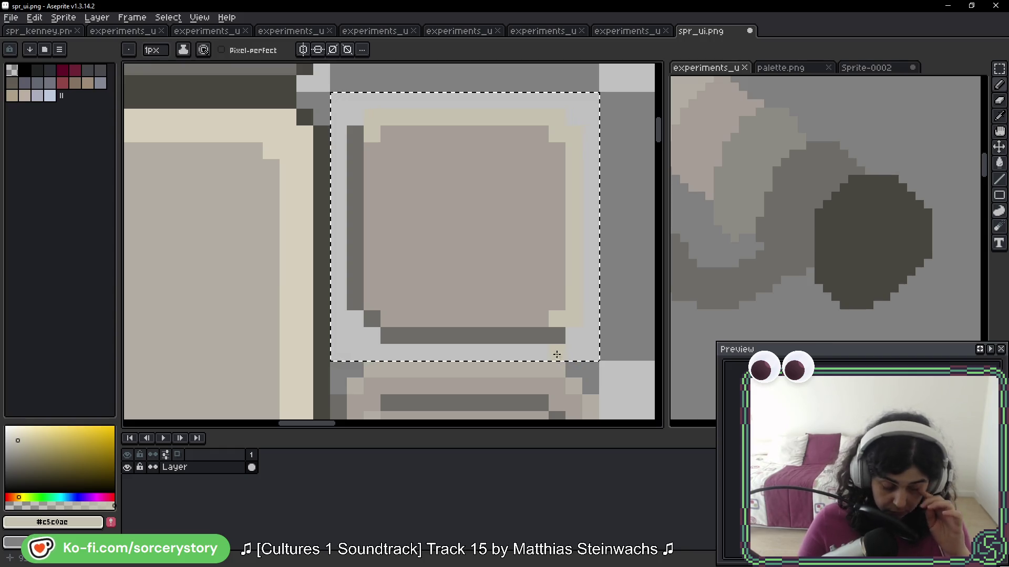
alt+click(304, 118)
click(376, 154)
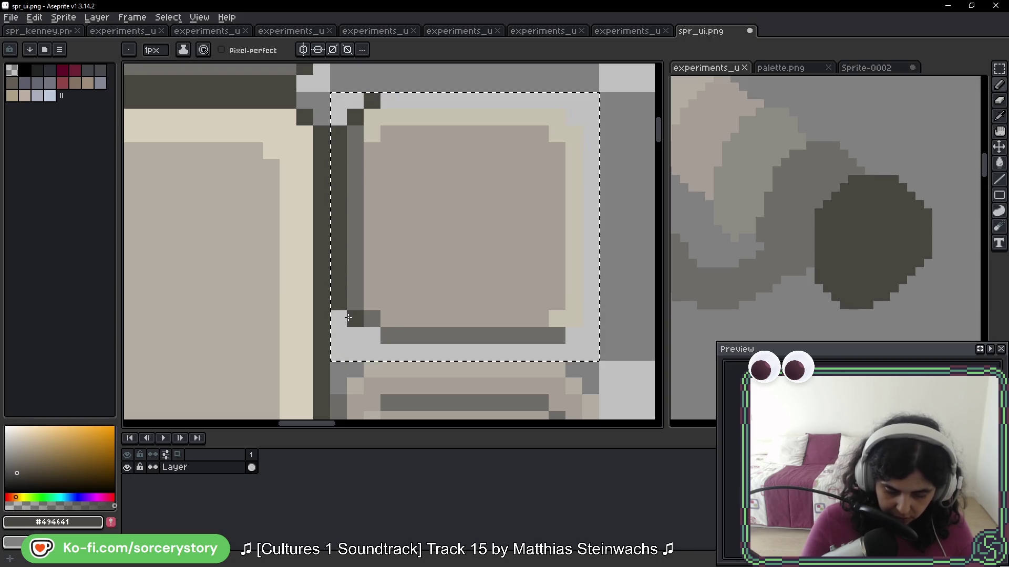
alt+click(355, 302)
click(355, 318)
alt+click(337, 305)
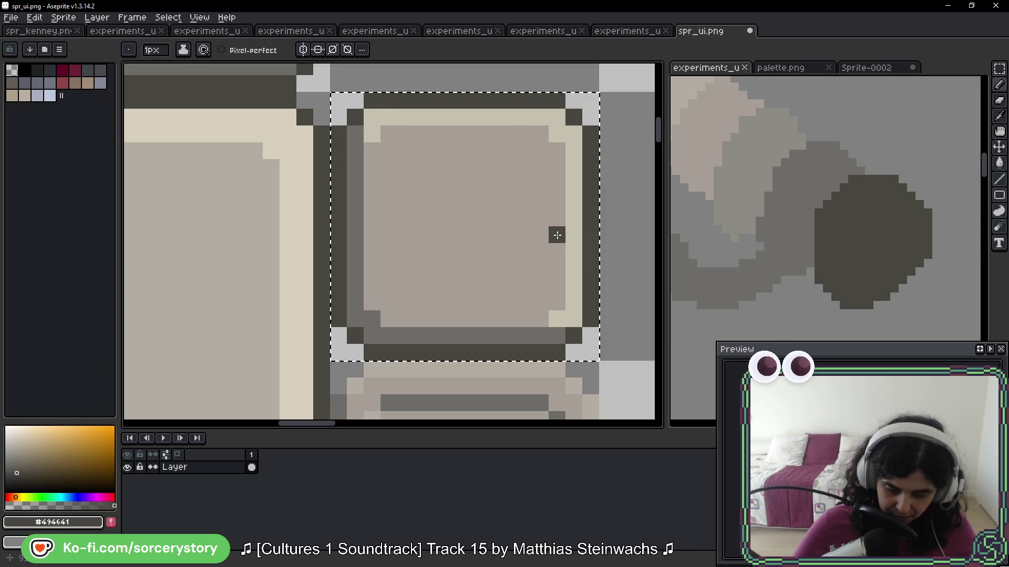
scroll(556, 234, down, 5)
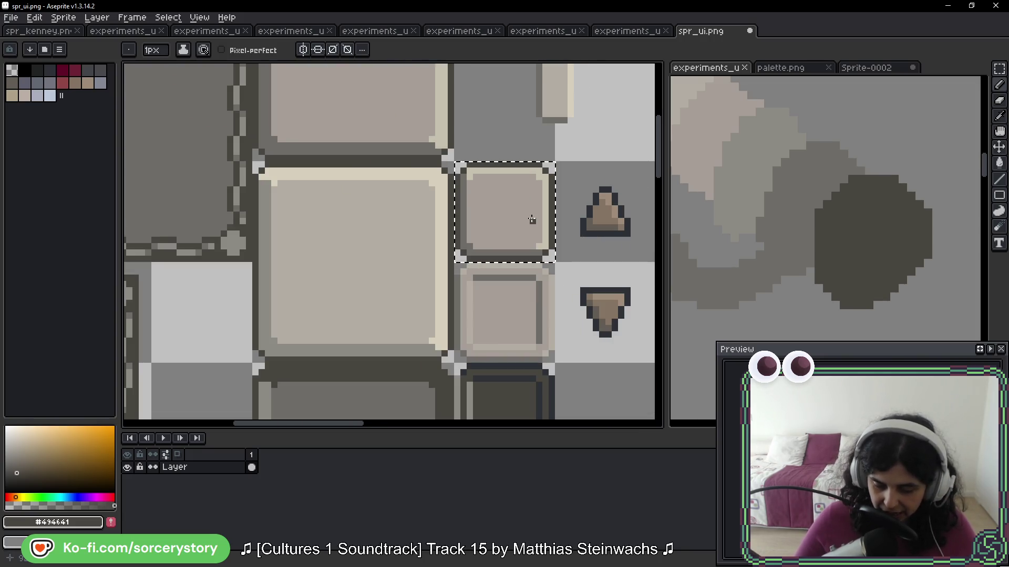
Step: Copy the light button tile down onto the dark tile two rows below
key(v)
scroll(489, 166, down, 3)
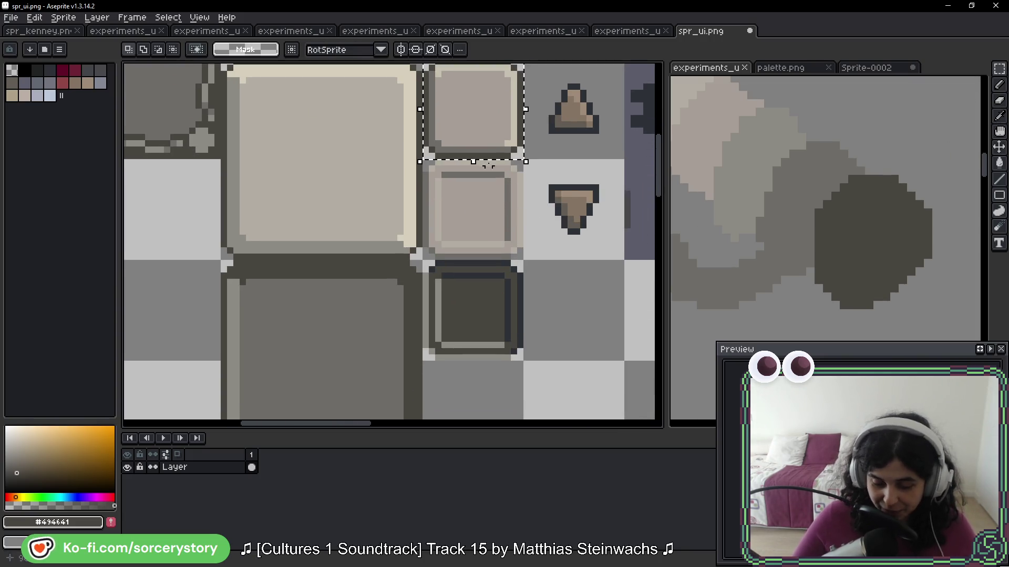
drag(473, 123, 477, 319)
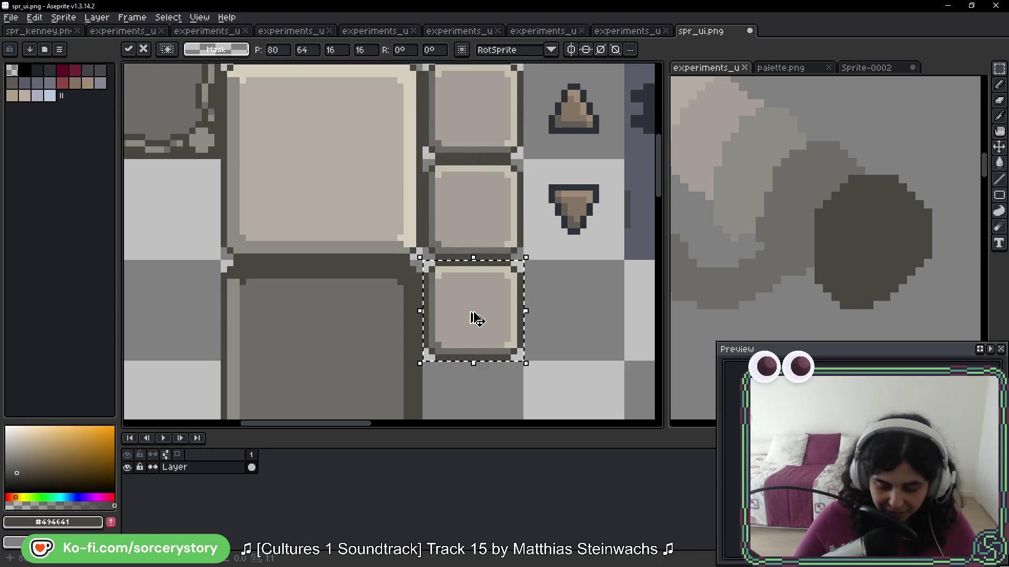
key(w)
Step: Fill the copied tile's interior with mid-gray #6d6c67
scroll(425, 282, down, 2)
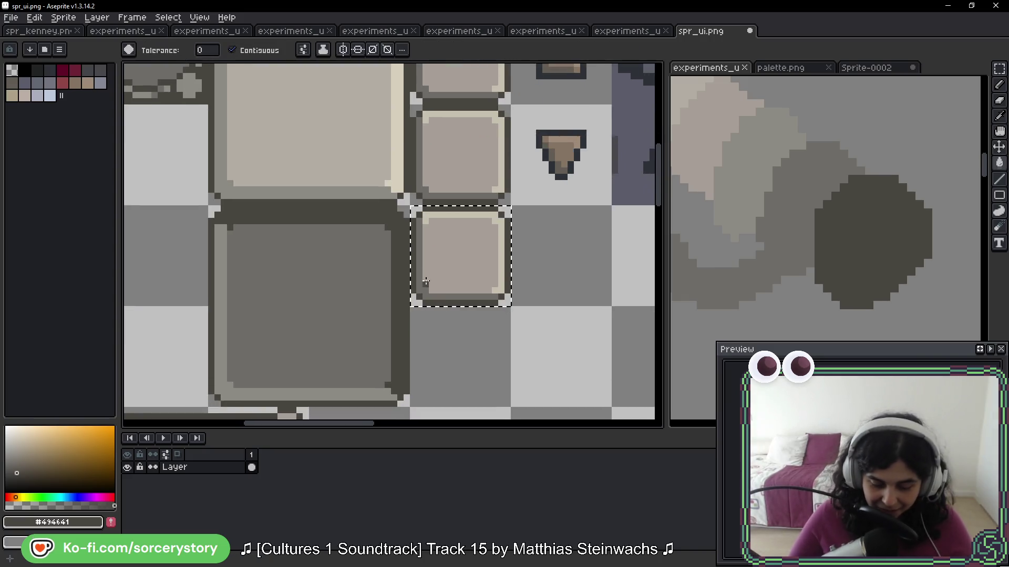
scroll(425, 282, up, 2)
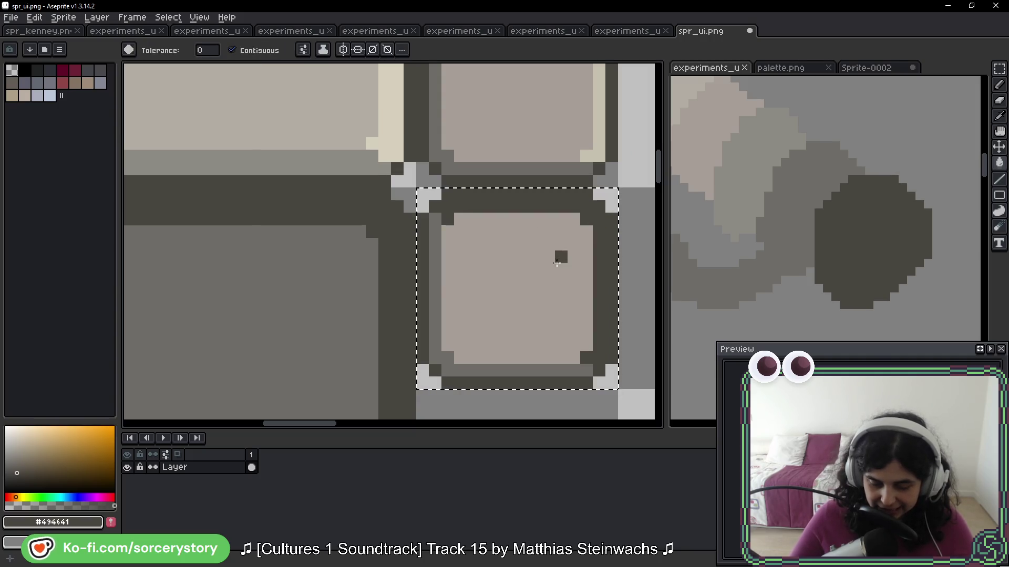
scroll(578, 220, down, 2)
scroll(514, 213, up, 3)
alt+click(276, 219)
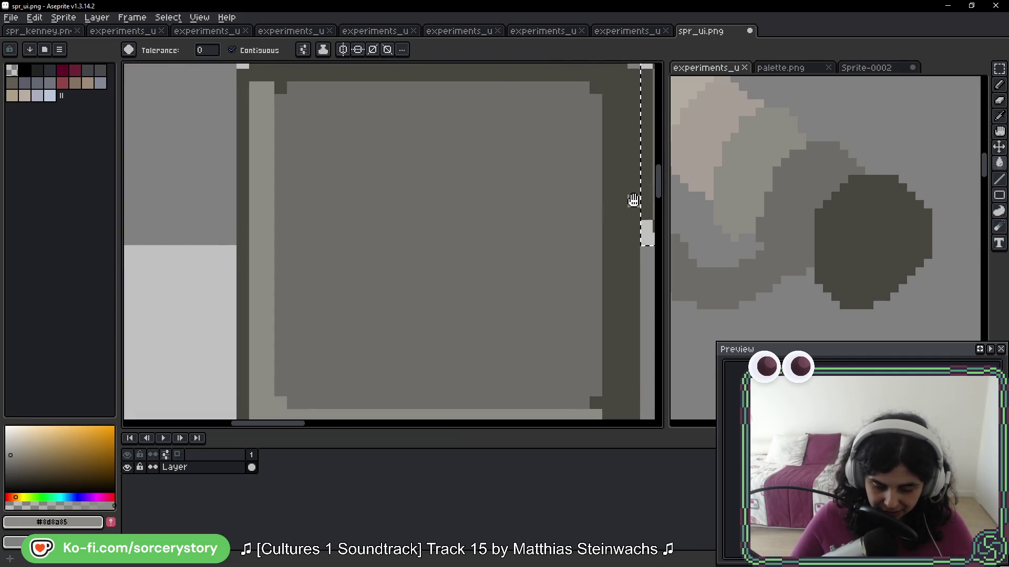
scroll(633, 200, down, 2)
alt+click(324, 239)
click(533, 209)
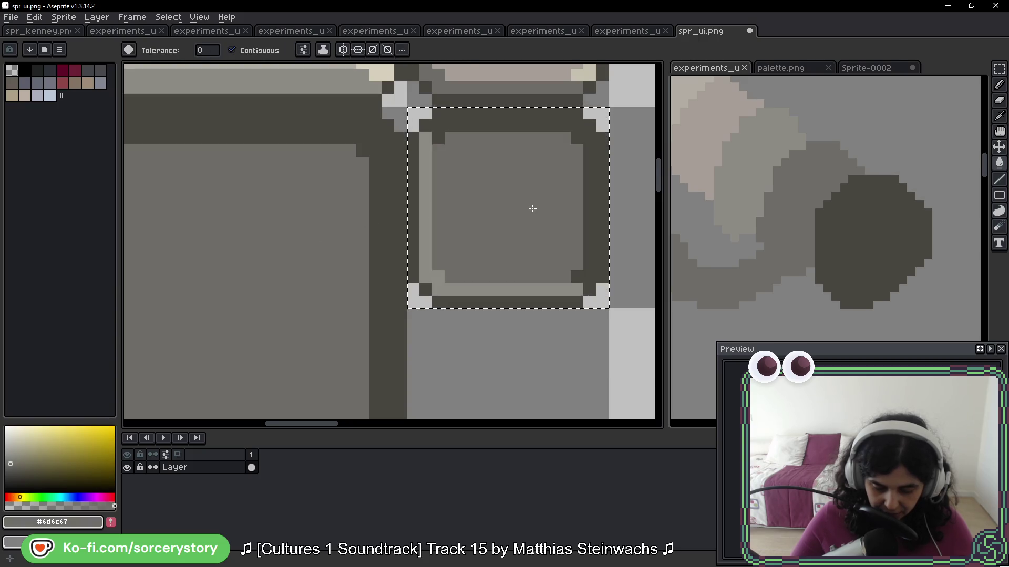
Step: Select the middle button tile with a rectangular marquee
scroll(526, 216, down, 2)
key(m)
mouse_move(454, 183)
mouse_down()
mouse_move(457, 198)
mouse_move(541, 270)
mouse_up()
key(g)
scroll(450, 237, up, 1)
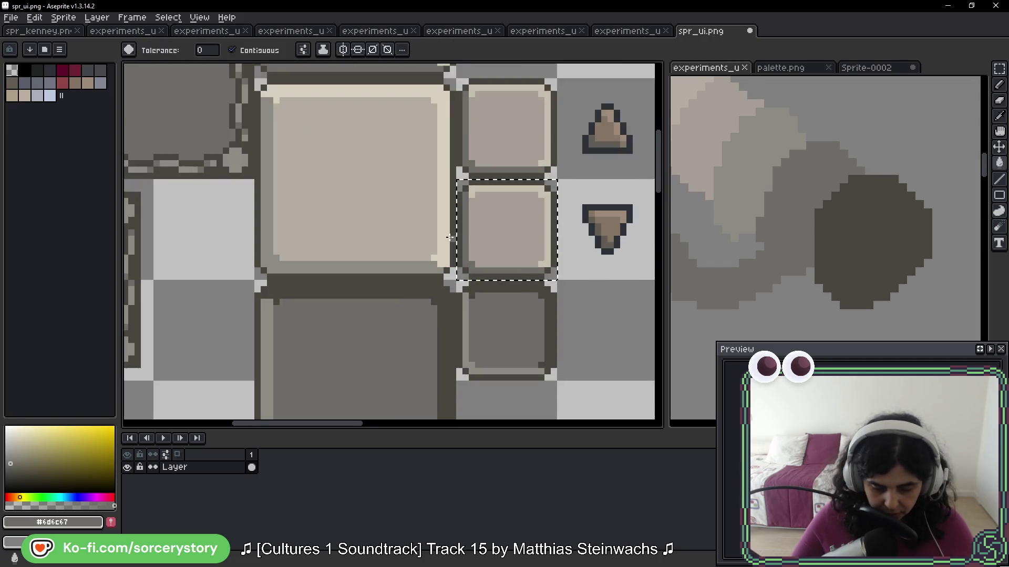
Step: Fill the middle tile's border with cream #d6cfbc and its interior with light beige #b2ada3
scroll(449, 237, up, 2)
alt+click(351, 124)
click(480, 244)
alt+click(344, 214)
click(425, 268)
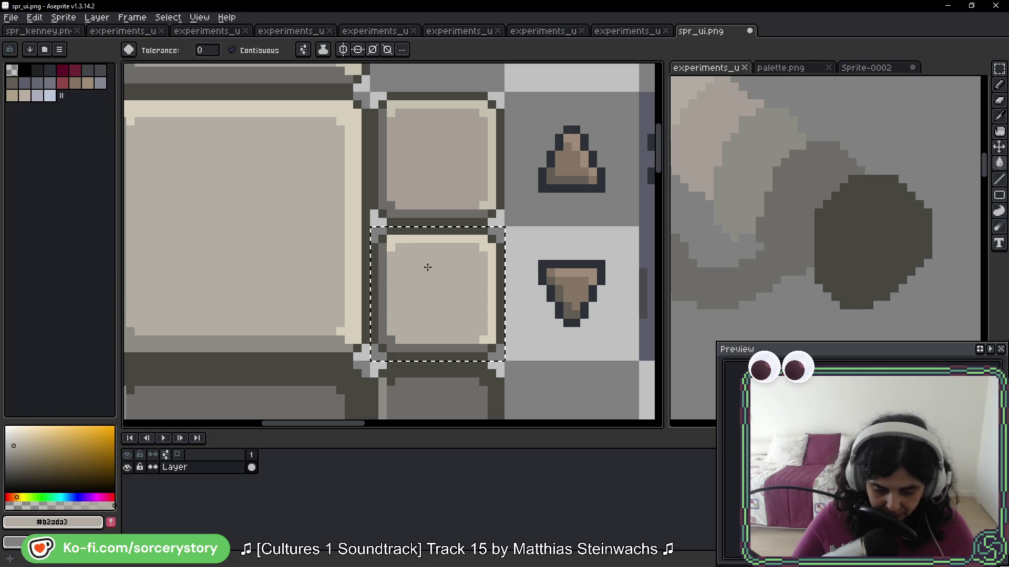
alt+click(338, 341)
click(419, 340)
scroll(468, 310, down, 2)
key(v)
key(g)
scroll(402, 185, down, 3)
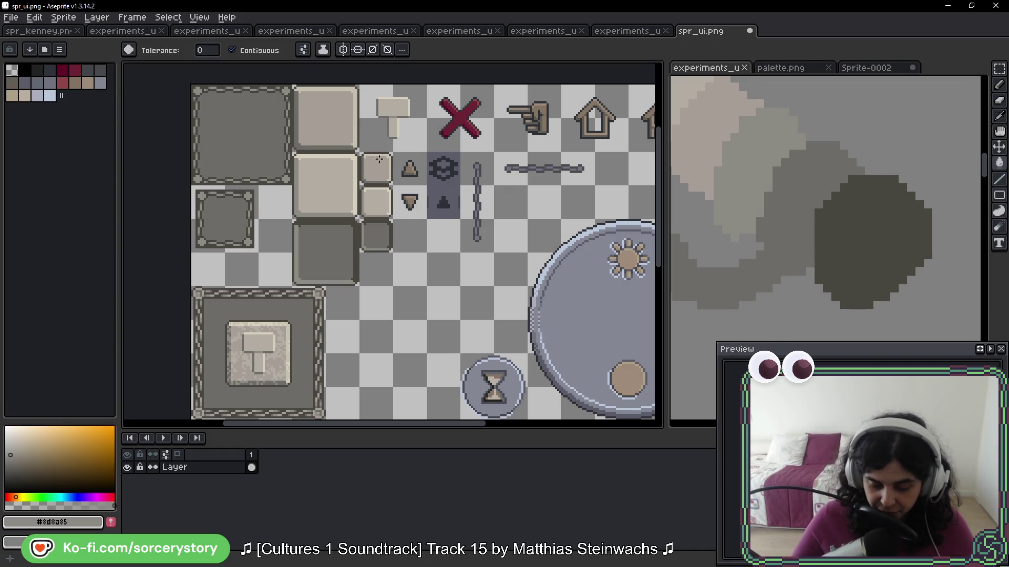
scroll(379, 167, up, 3)
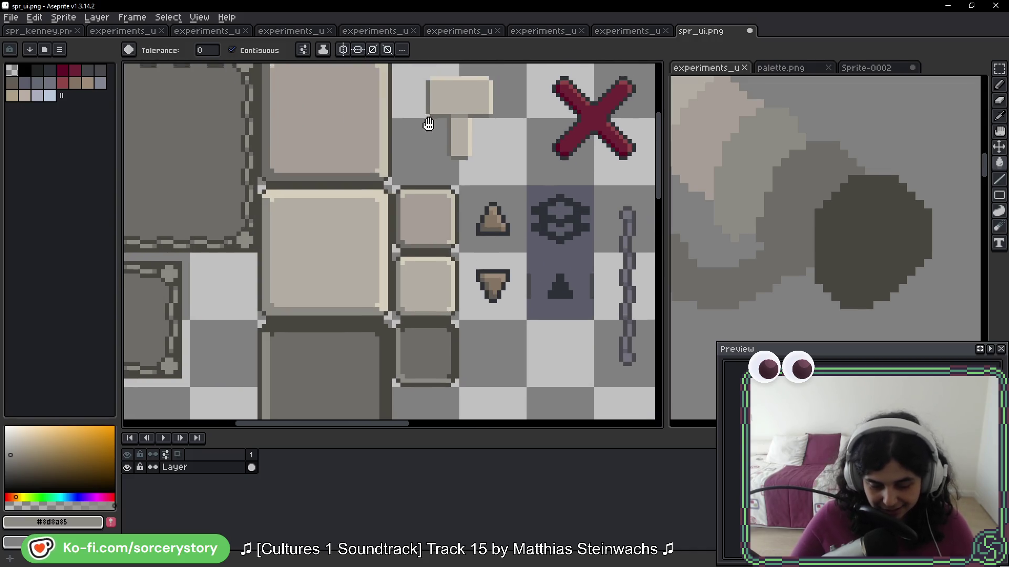
Step: Save spr_ui.png, then fill the gear cell's bluish background with grey #6d6c67
key(ctrl+s)
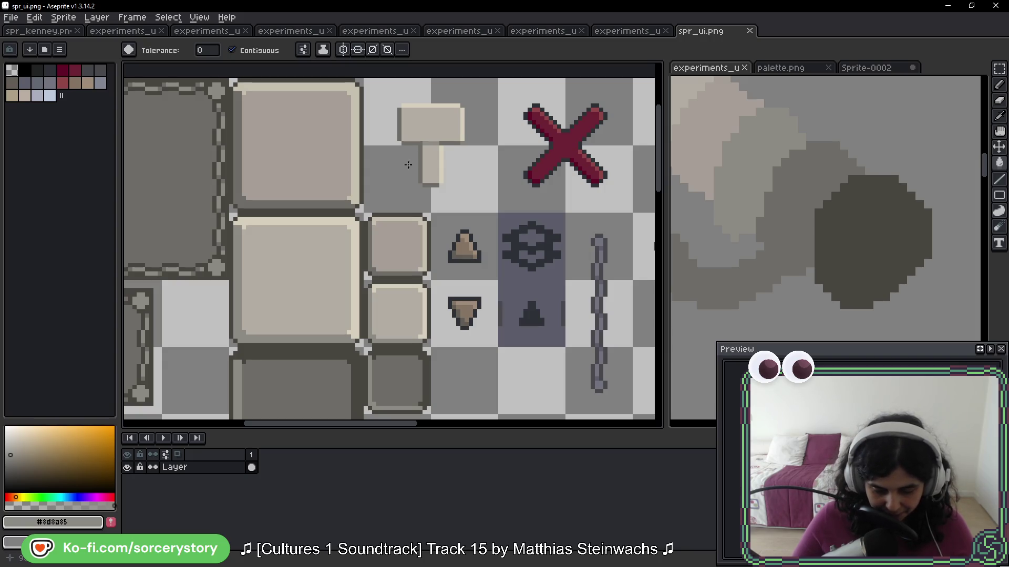
click(999, 69)
mouse_move(497, 211)
mouse_down()
mouse_move(567, 280)
mouse_move(567, 348)
mouse_up()
key(i)
click(379, 191)
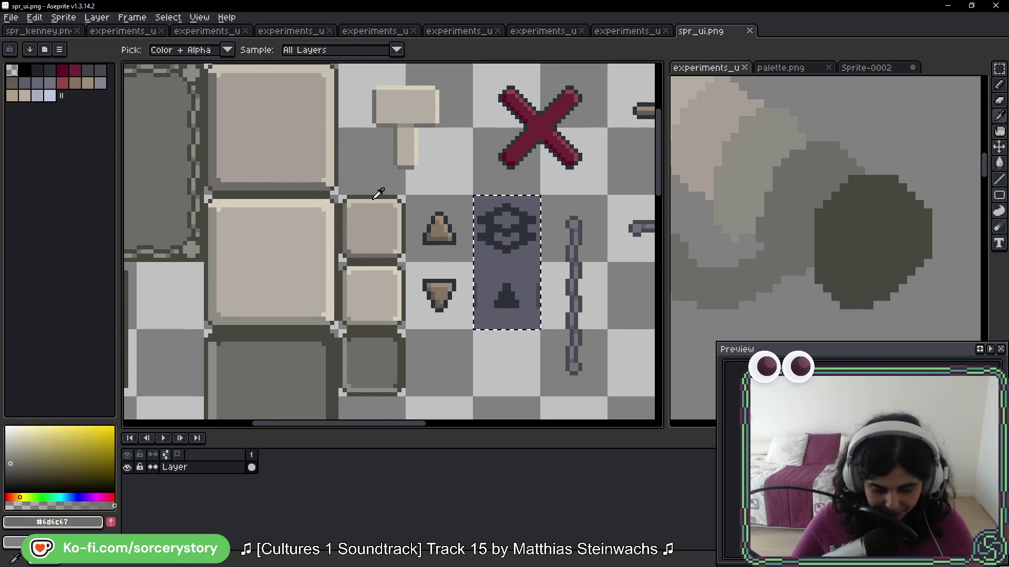
key(g)
click(508, 239)
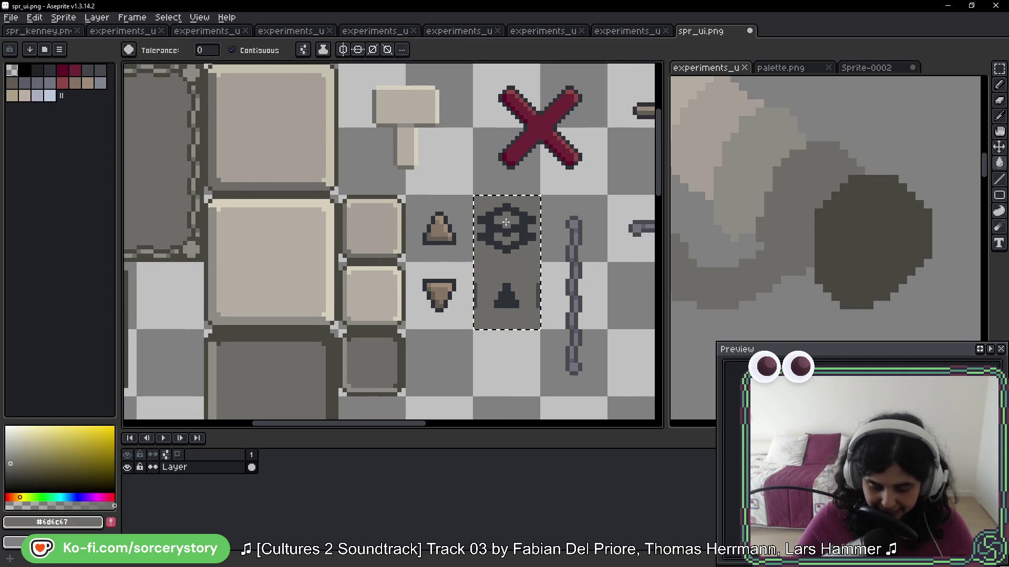
Step: Fill the gear and small triangle icons with dark #494641, then deselect
alt+click(205, 148)
scroll(524, 233, up, 1)
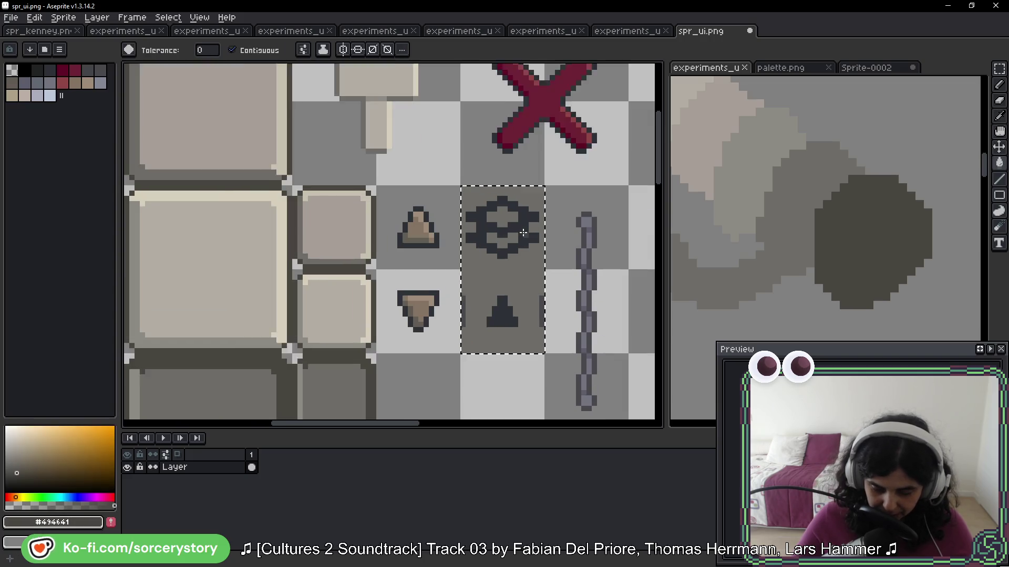
scroll(523, 233, up, 1)
click(523, 233)
click(502, 363)
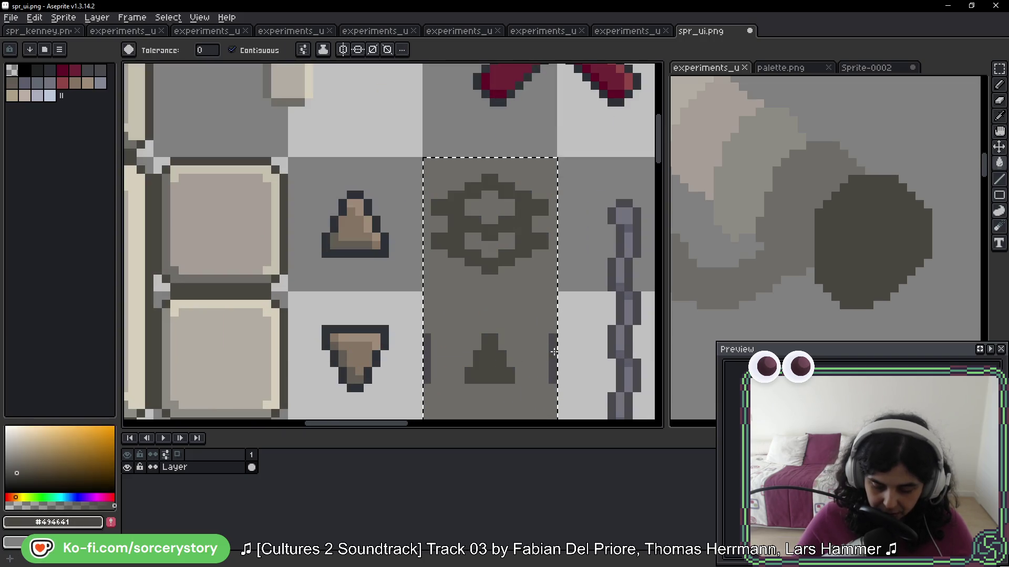
scroll(555, 350, down, 3)
scroll(509, 356, up, 5)
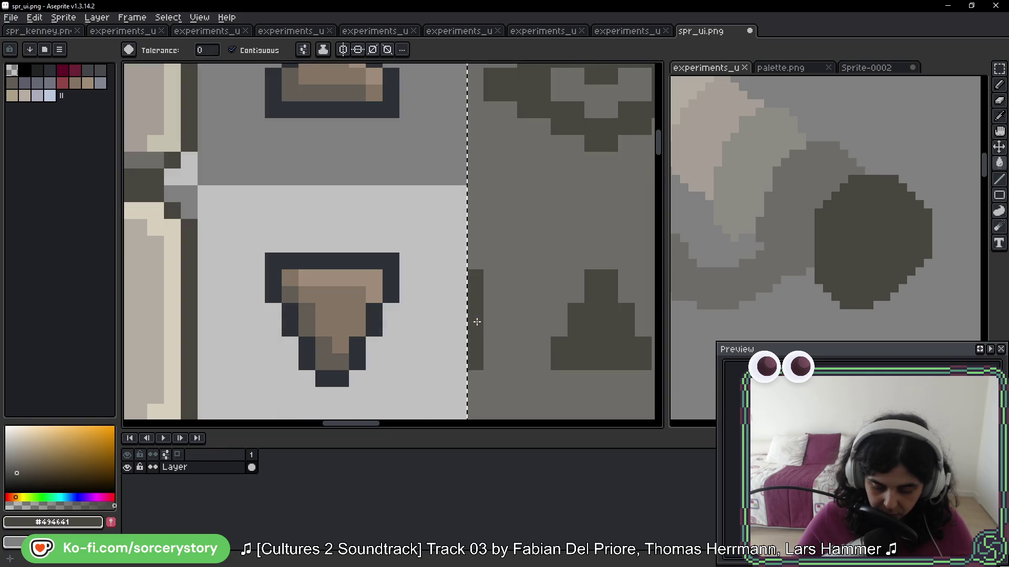
scroll(477, 322, down, 3)
key(ctrl+d)
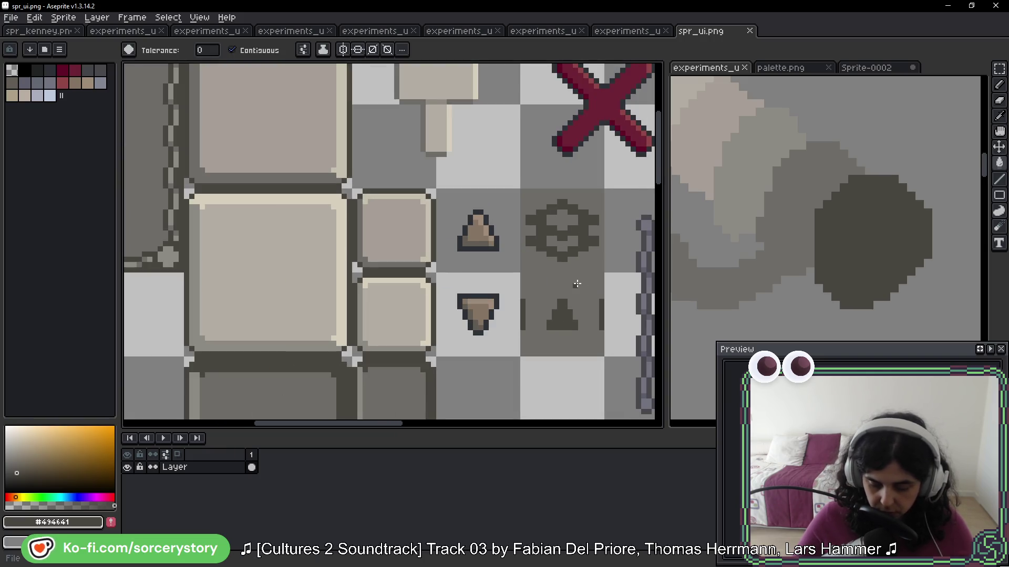
scroll(577, 284, down, 4)
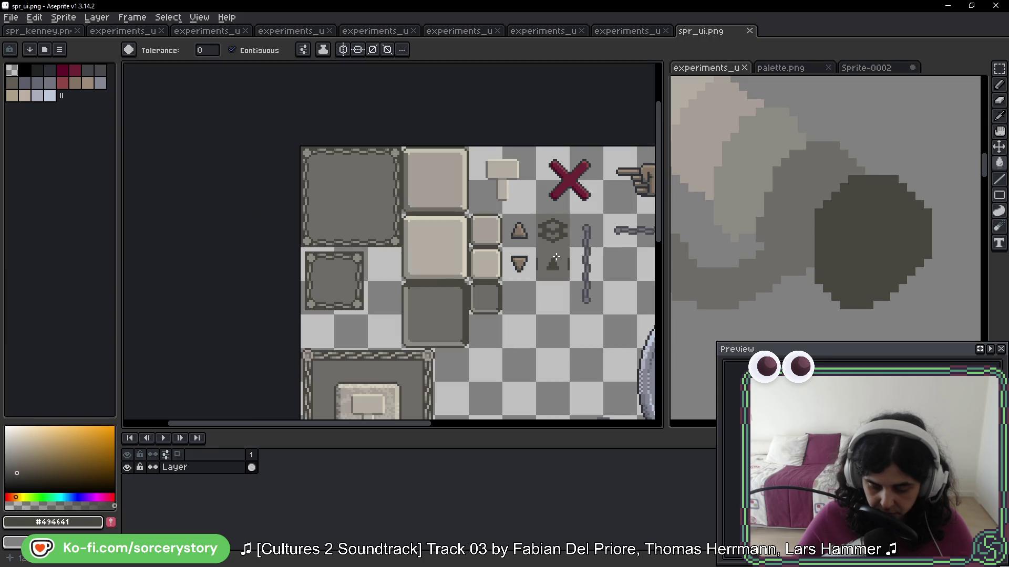
scroll(555, 257, up, 3)
Step: Select the arrow tiles and repaint the up arrow's left and bottom outline grey #6d6c67
key(m)
mouse_move(619, 140)
mouse_down()
mouse_move(549, 247)
mouse_move(542, 143)
mouse_up()
drag(355, 157, 439, 324)
drag(427, 216, 427, 252)
scroll(410, 225, up, 2)
key(i)
click(380, 141)
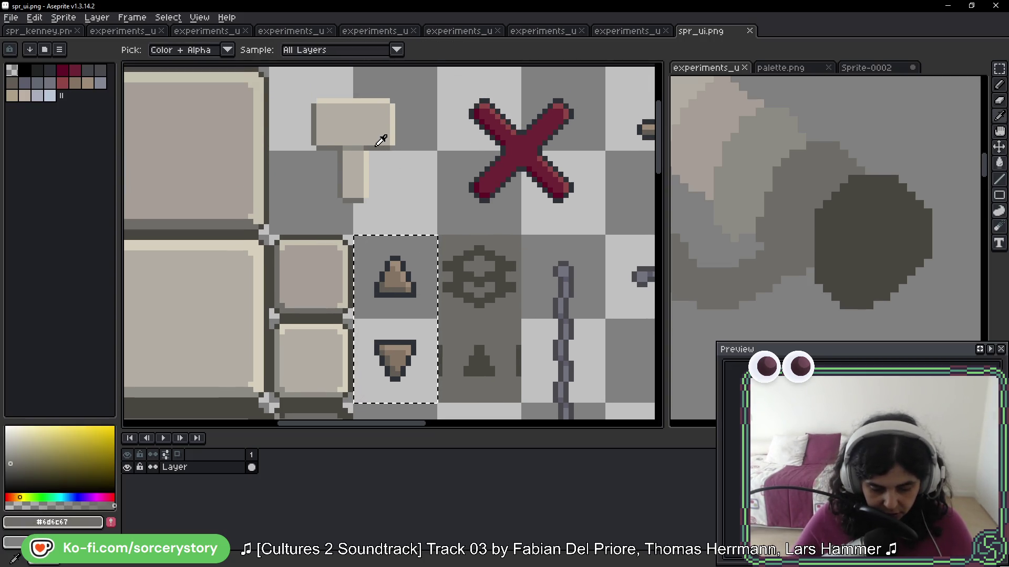
key(g)
scroll(404, 210, down, 2)
scroll(412, 184, up, 3)
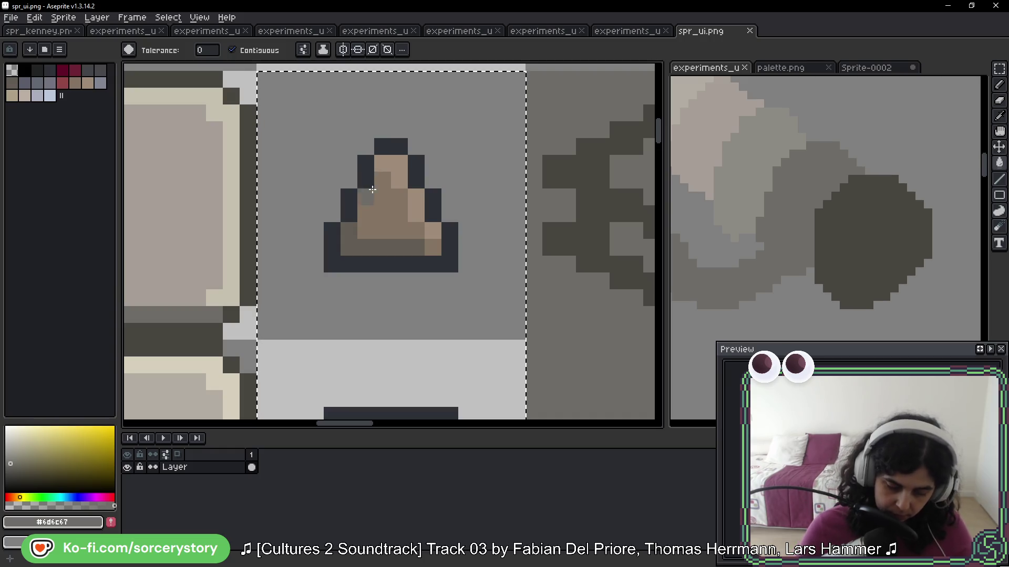
click(364, 173)
click(349, 205)
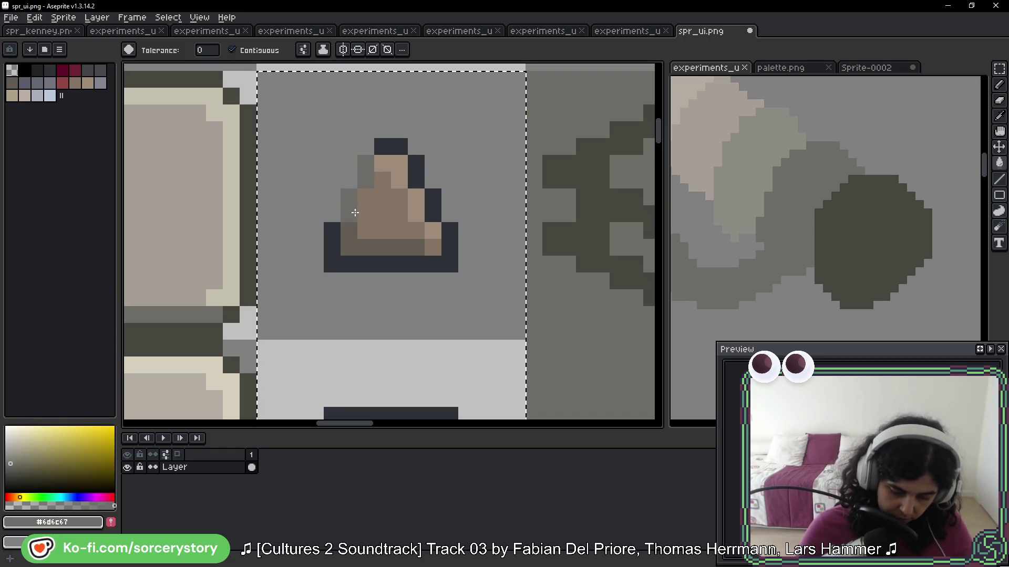
key(b)
mouse_move(332, 247)
mouse_down()
mouse_move(333, 231)
mouse_move(360, 265)
mouse_move(433, 264)
mouse_up()
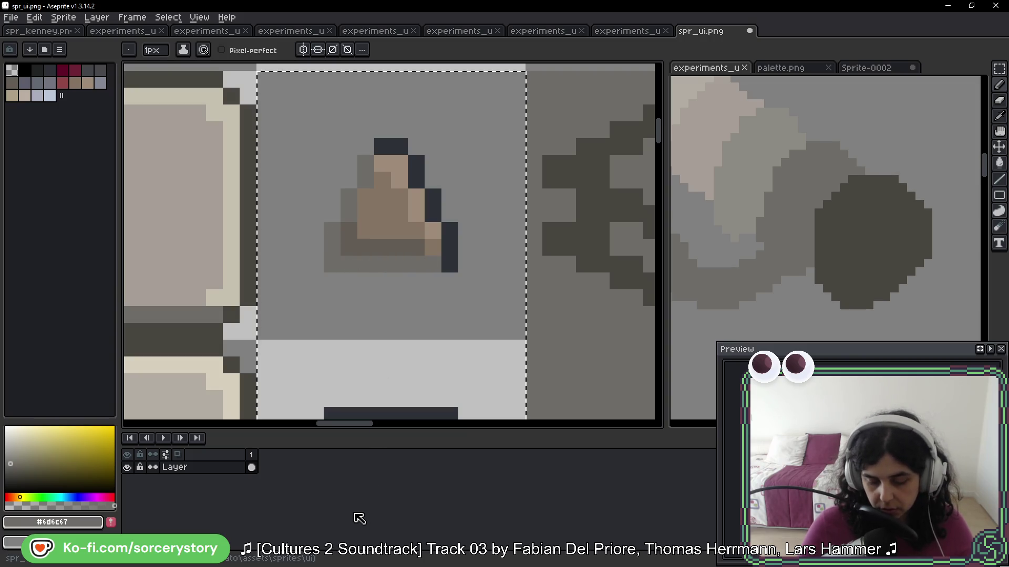
Step: Paint the up arrow's top-right and right outline cream #d6cfbc
key(h)
scroll(464, 349, up, 10)
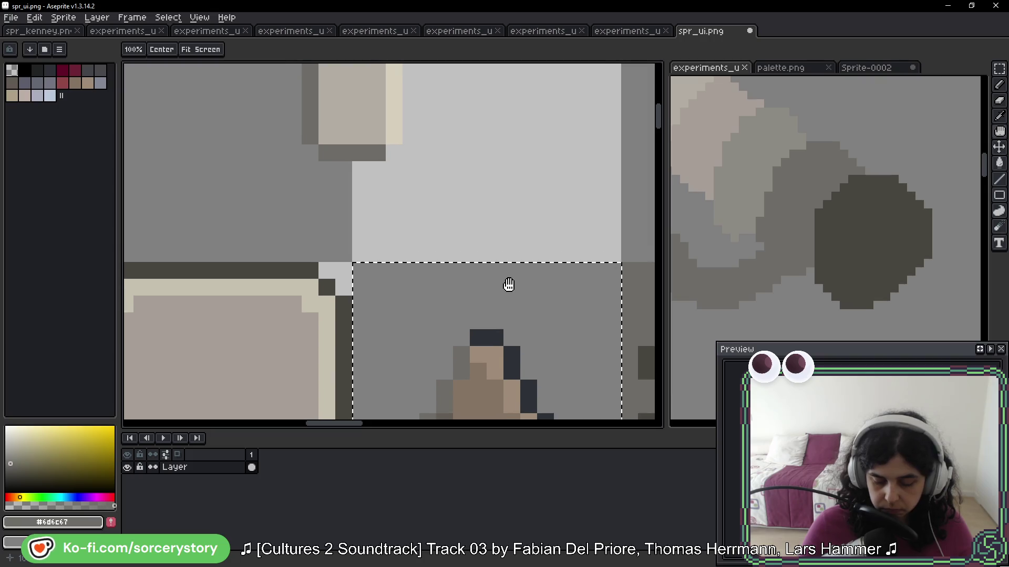
mouse_move(506, 257)
mouse_down()
mouse_move(512, 297)
mouse_move(499, 174)
mouse_move(525, 236)
mouse_up()
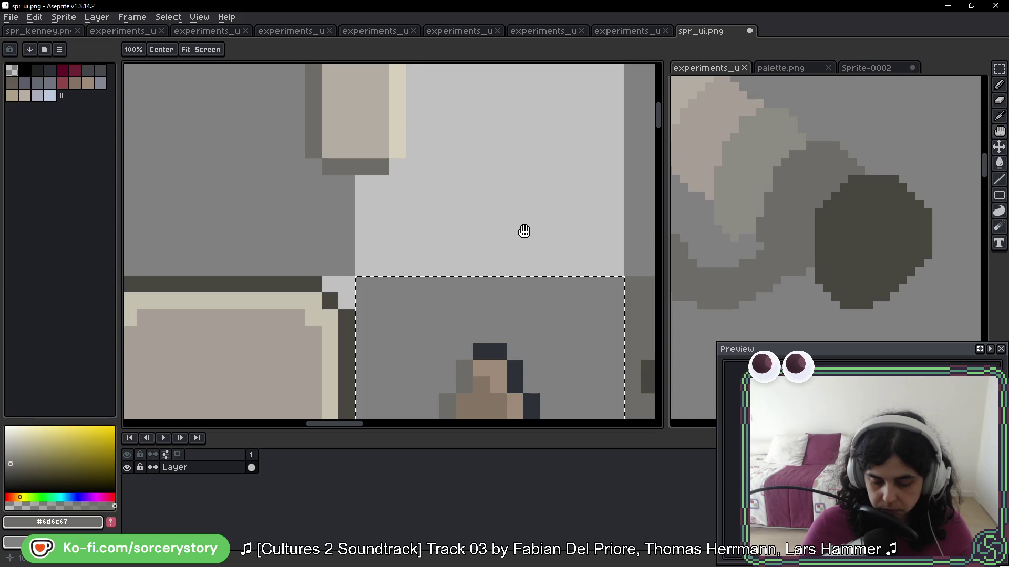
alt+click(395, 140)
drag(578, 336, 551, 207)
mouse_move(450, 221)
mouse_down()
mouse_move(488, 247)
mouse_move(522, 342)
mouse_up()
scroll(521, 338, down, 3)
Step: Fill the up arrow's interior and dark bottom shading with light beige #b2ada3
alt+click(435, 140)
drag(474, 269, 475, 207)
key(g)
scroll(491, 226, up, 2)
click(475, 242)
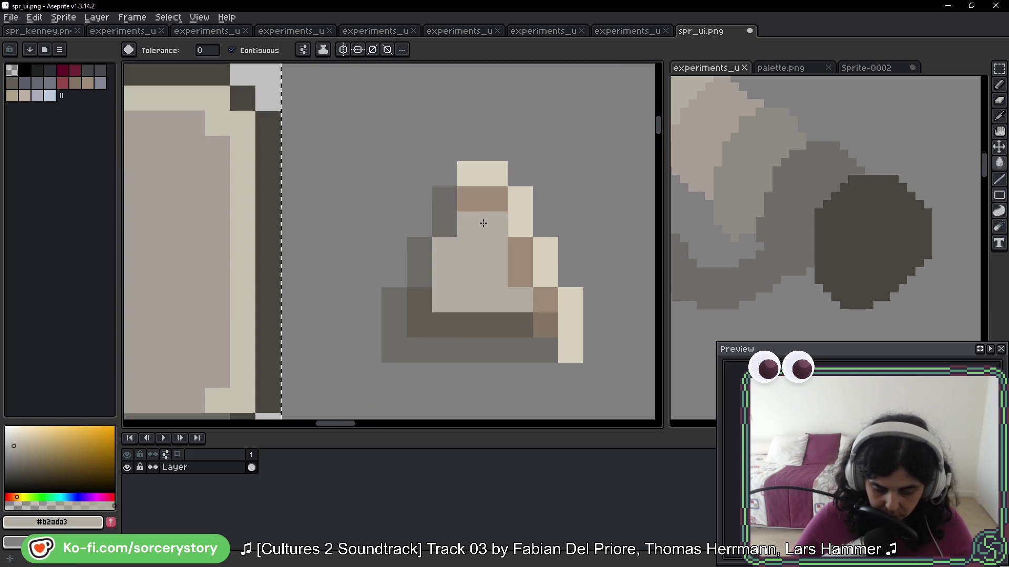
click(473, 199)
click(518, 317)
scroll(522, 313, down, 3)
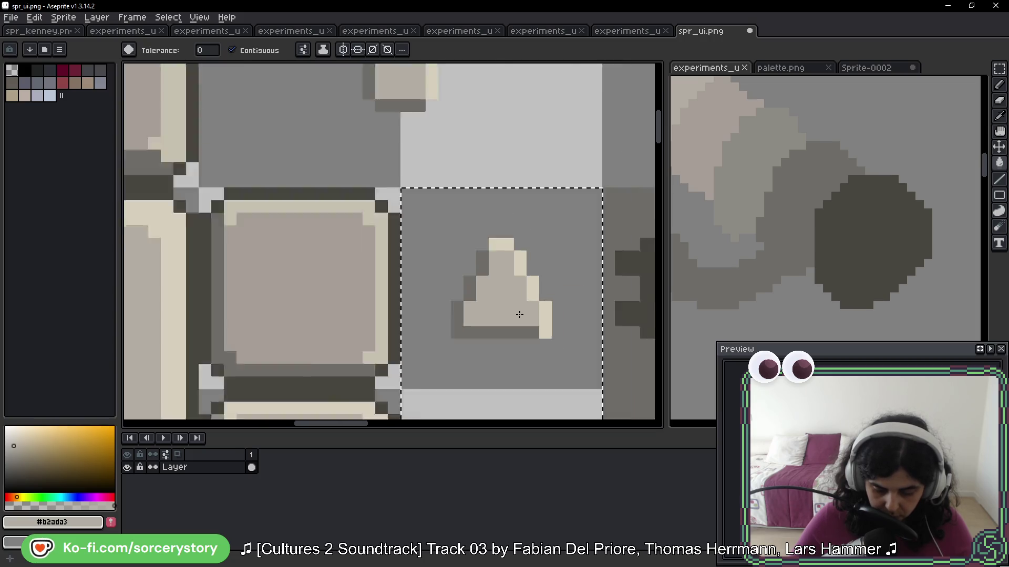
scroll(541, 313, down, 2)
scroll(556, 326, down, 1)
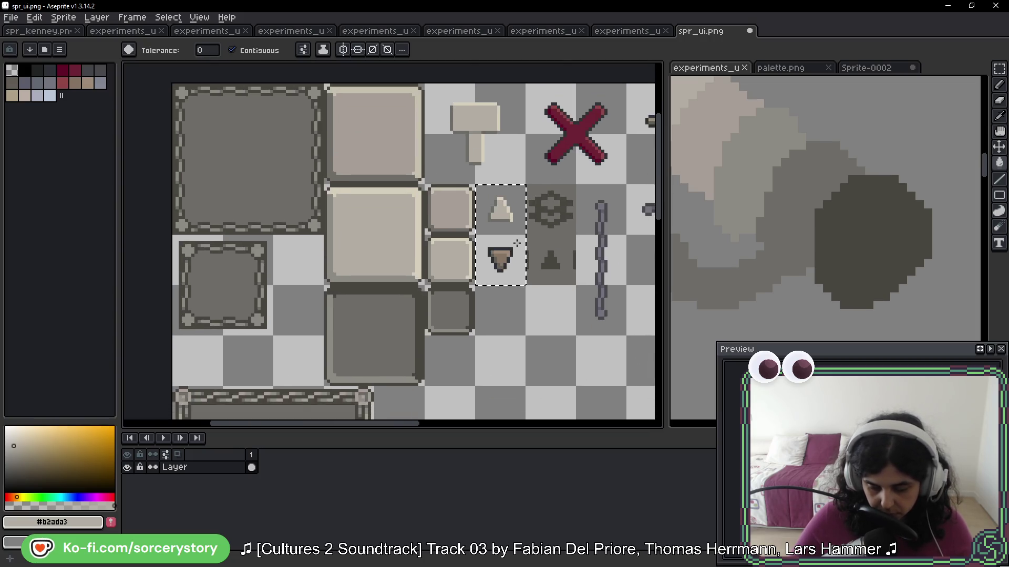
scroll(504, 273, up, 4)
scroll(477, 308, down, 1)
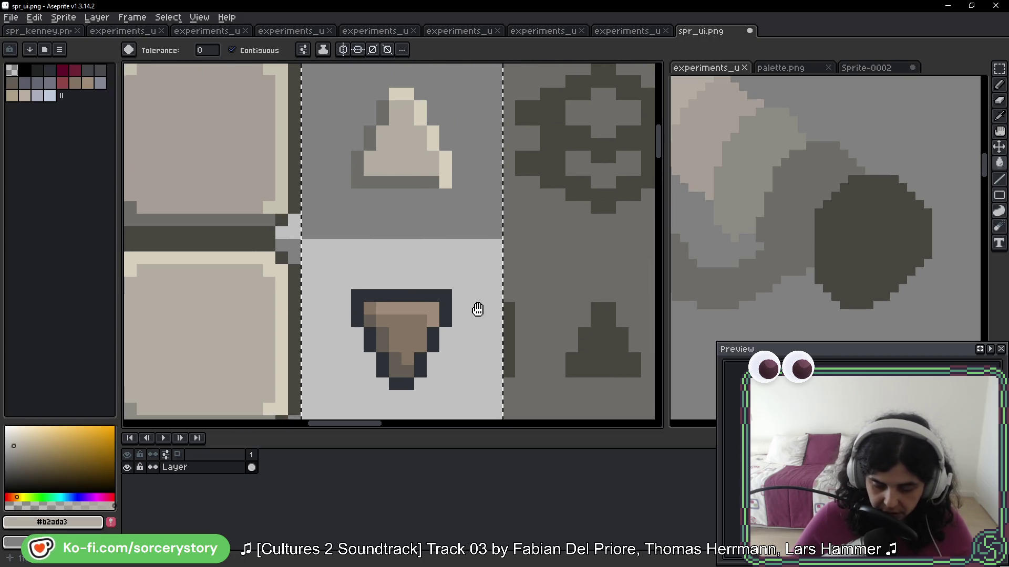
scroll(478, 309, up, 1)
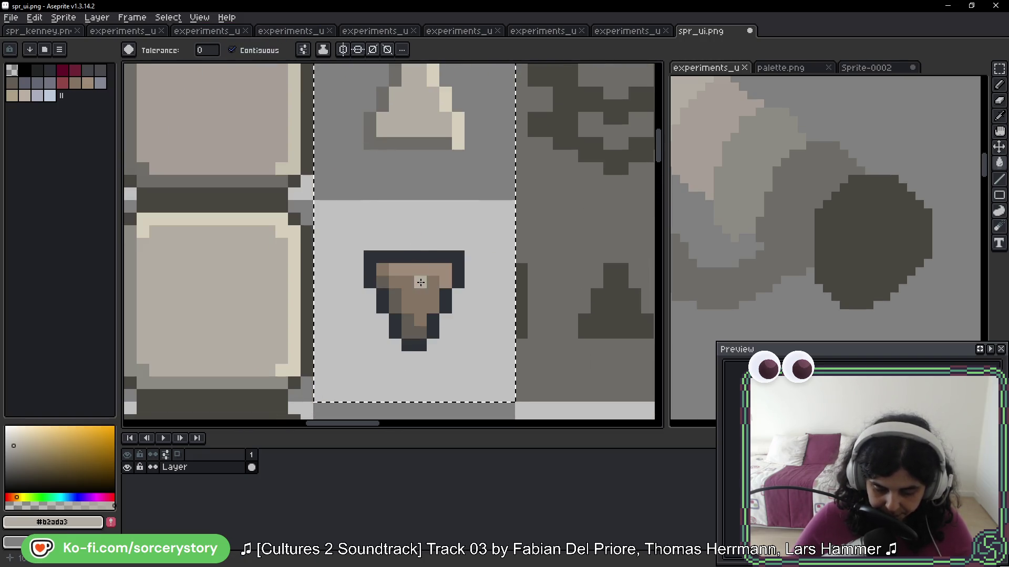
Step: Replace the down arrow's brown shading with flat beige #b2ada3
click(420, 300)
click(430, 273)
click(383, 281)
click(395, 295)
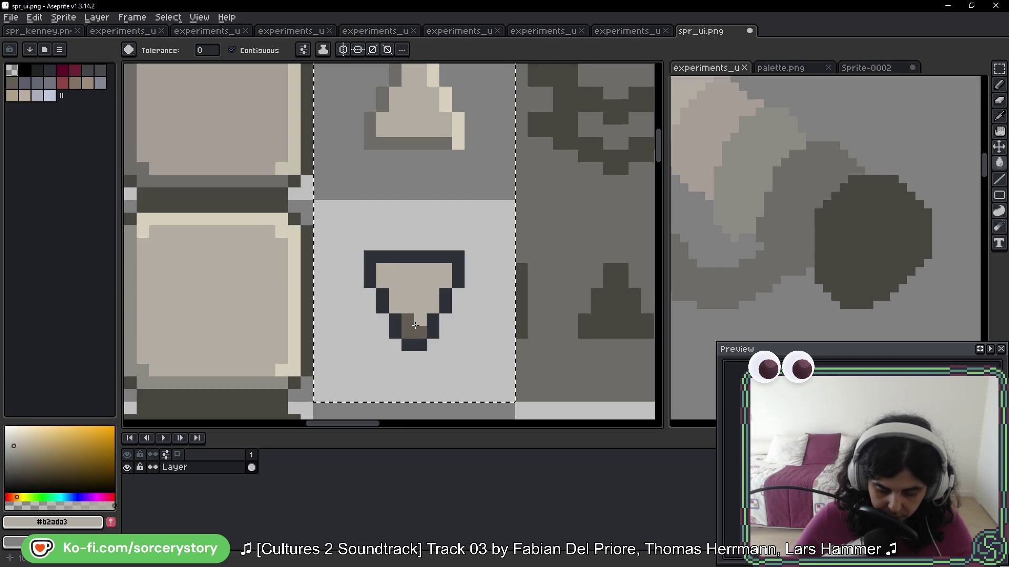
click(415, 328)
Step: Draw the down arrow's top outline and upper-right pixels in cream #d6cfbc
key(i)
click(459, 141)
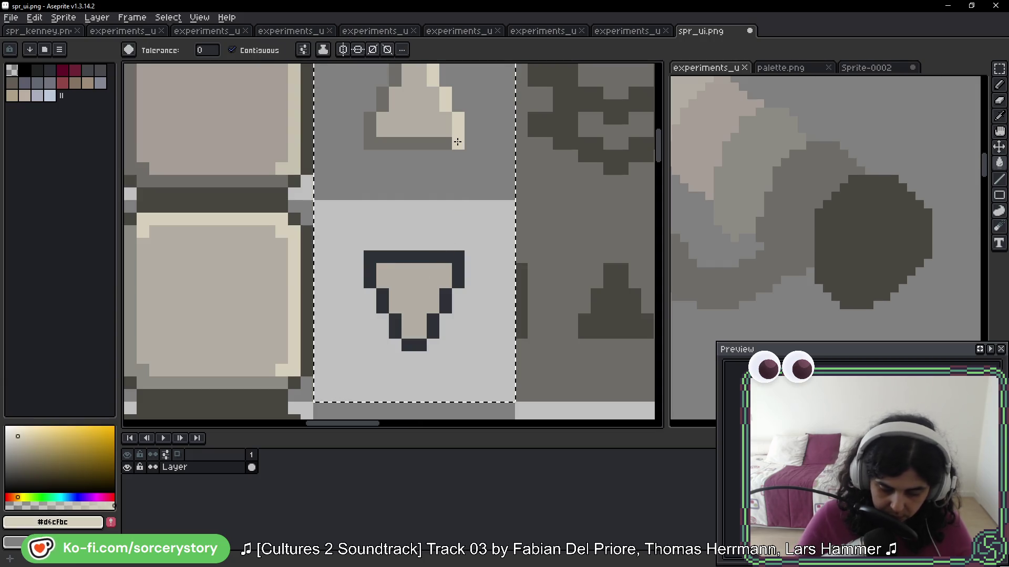
click(370, 256)
key(ctrl+z)
key(g)
key(b)
mouse_move(394, 257)
mouse_down()
mouse_move(375, 257)
mouse_move(460, 262)
mouse_up()
click(459, 269)
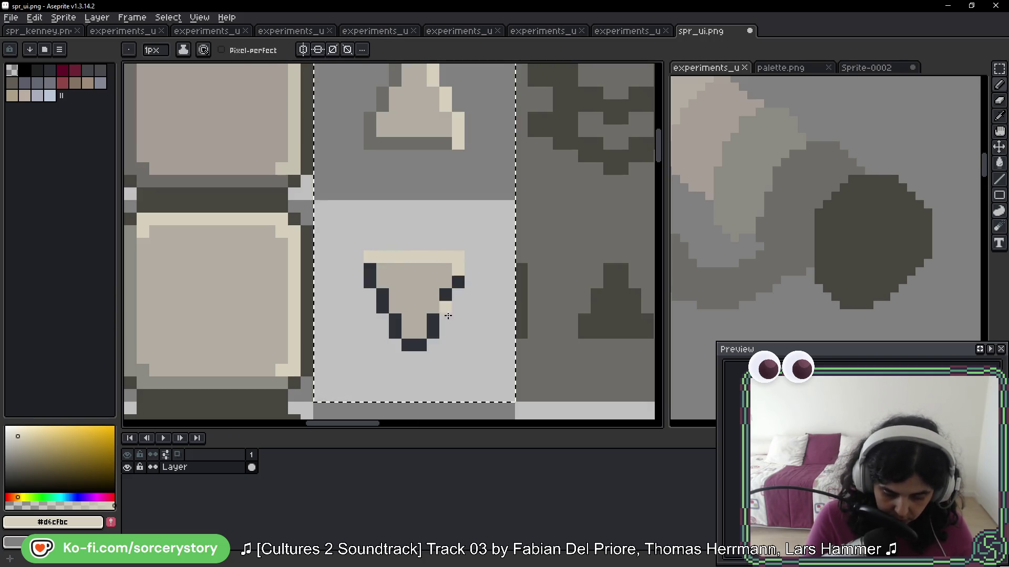
Step: Add one more cream pixel and turn the down arrow's right-side outline grey
click(458, 282)
key(space)
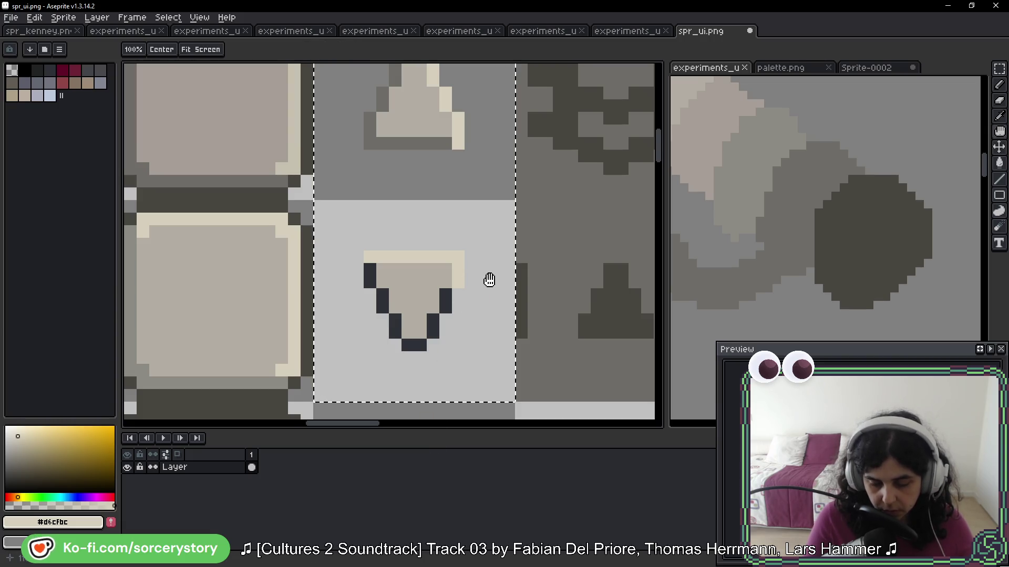
drag(488, 279, 491, 310)
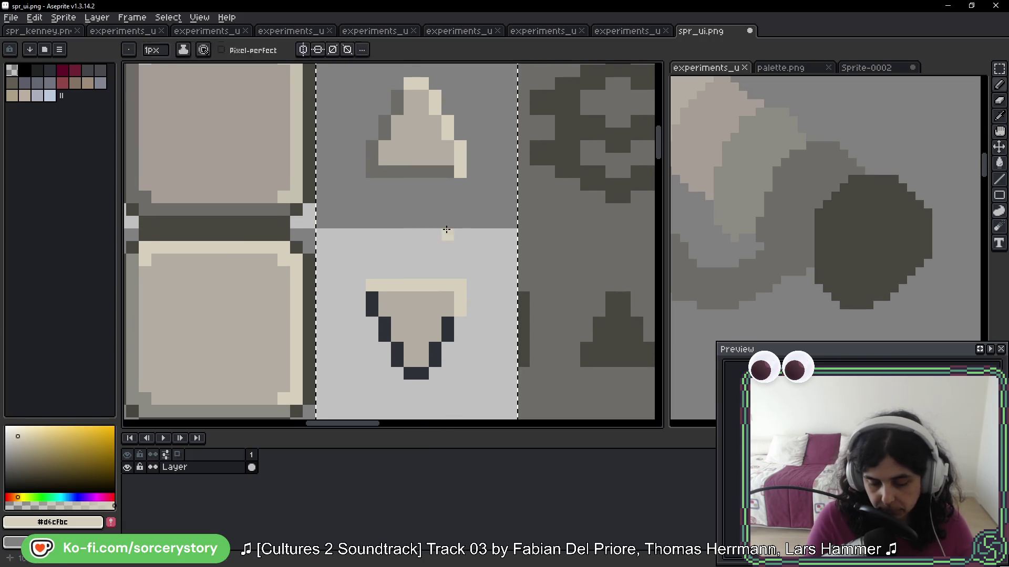
alt+click(441, 170)
click(447, 323)
click(447, 335)
click(435, 348)
click(435, 361)
click(423, 373)
Step: Turn the down arrow's lower-left outline and tip pixel grey
click(397, 349)
click(385, 335)
click(385, 323)
click(372, 310)
click(372, 298)
click(410, 374)
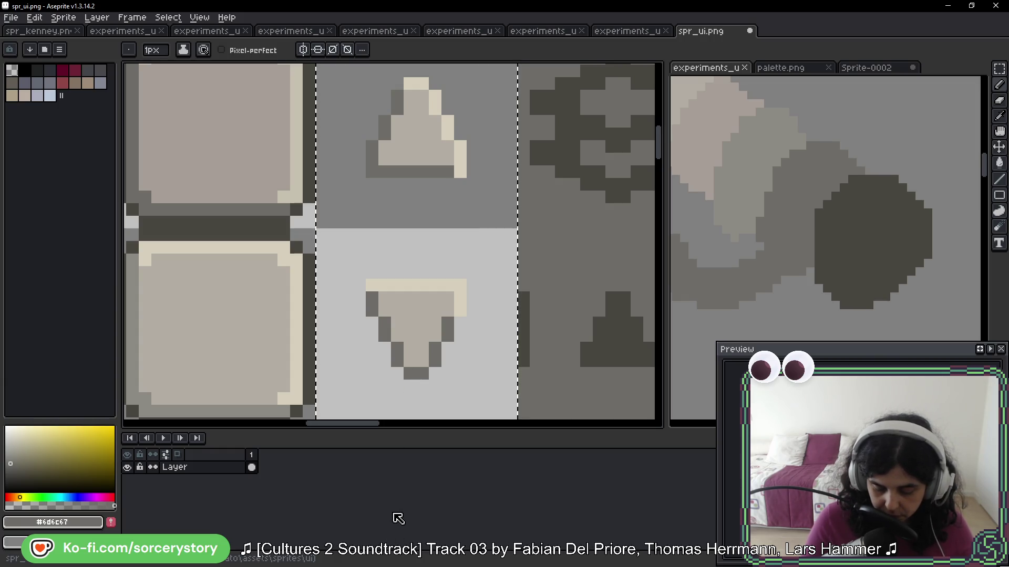
Step: Paint the arrow's upper-right outline pixel cream and zoom out to the whole tileset
key(alt)
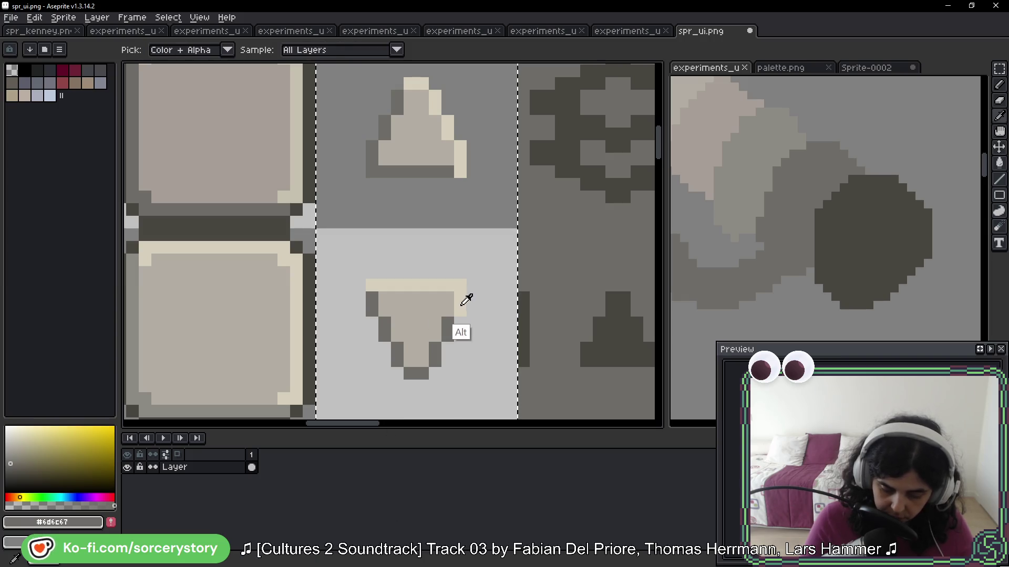
alt+click(466, 300)
drag(434, 351, 435, 361)
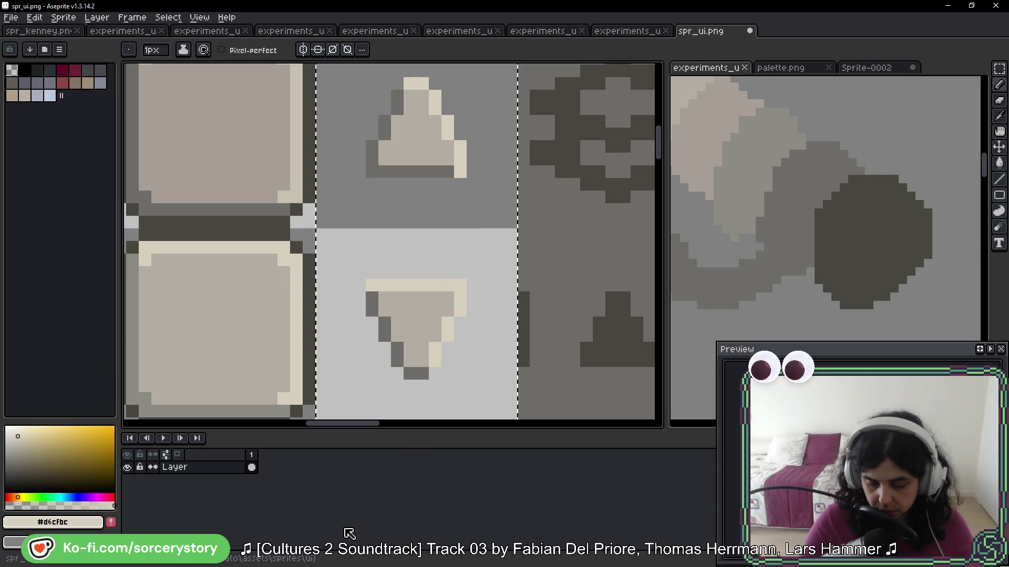
scroll(496, 342, down, 5)
mouse_move(496, 342)
mouse_down()
mouse_move(565, 223)
mouse_move(492, 239)
mouse_up()
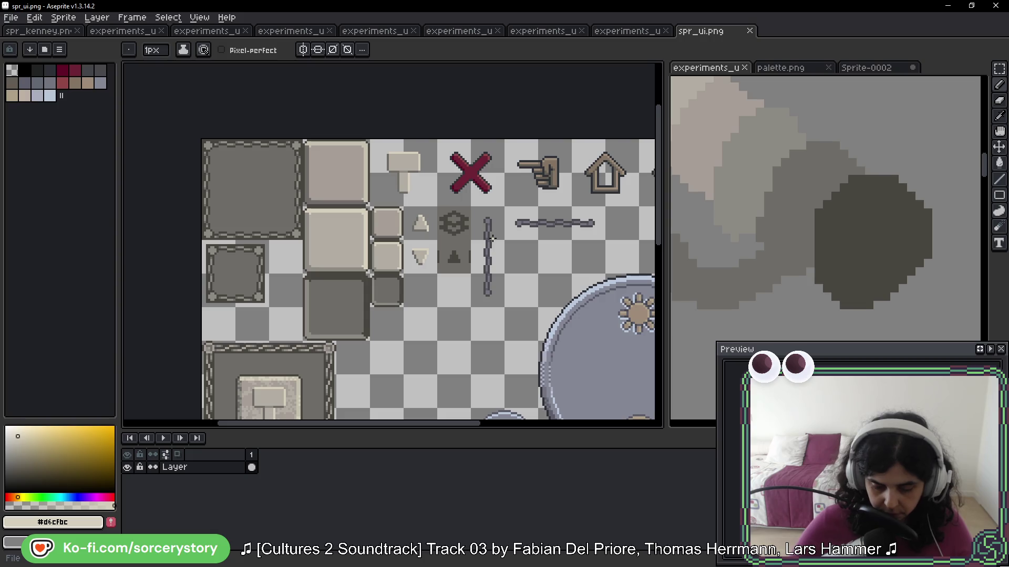
Step: Save spr_ui.png, enter the Player Settlement, open house building options and select then deselect the pile
key(ctrl+s)
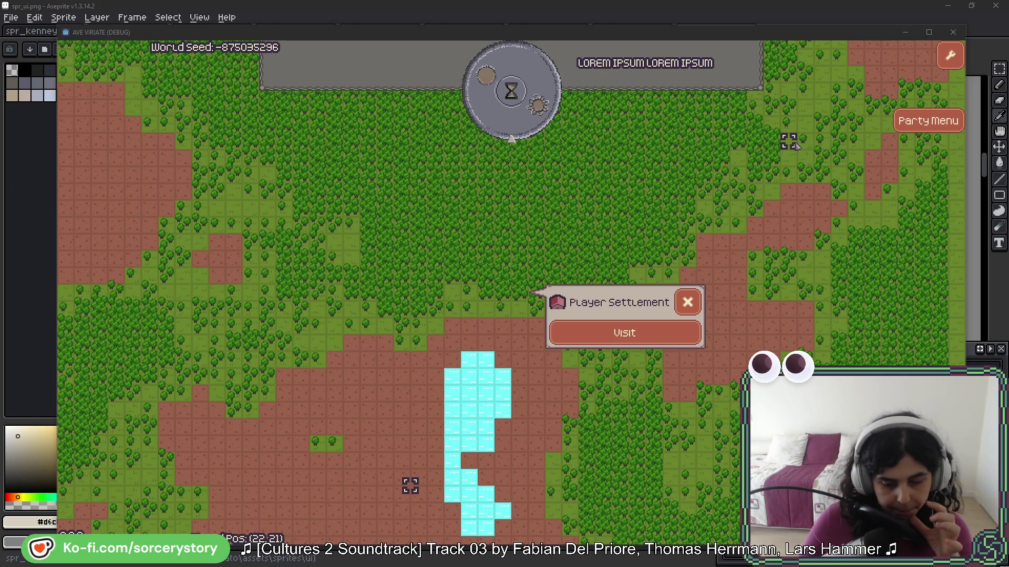
click(683, 339)
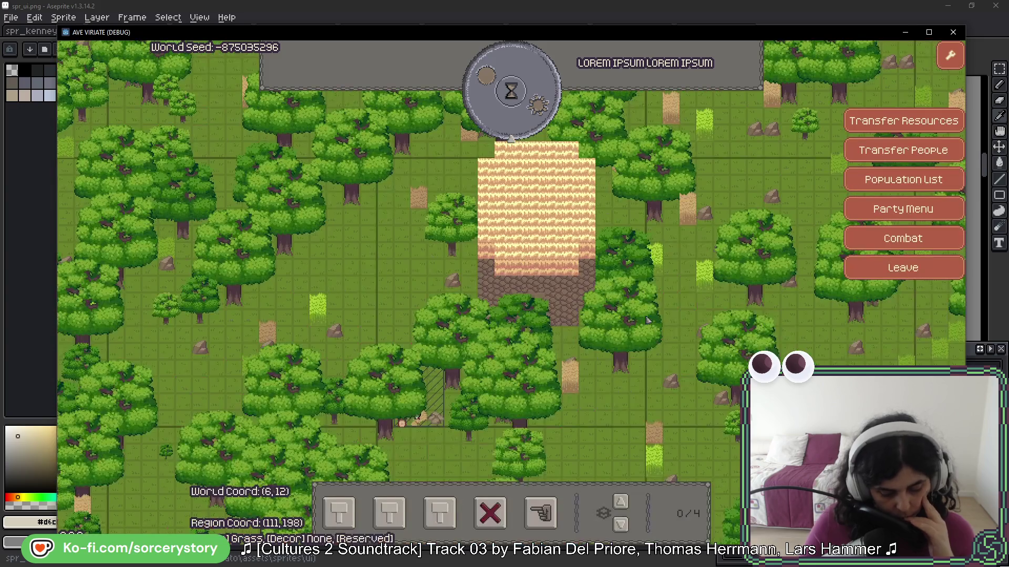
click(337, 517)
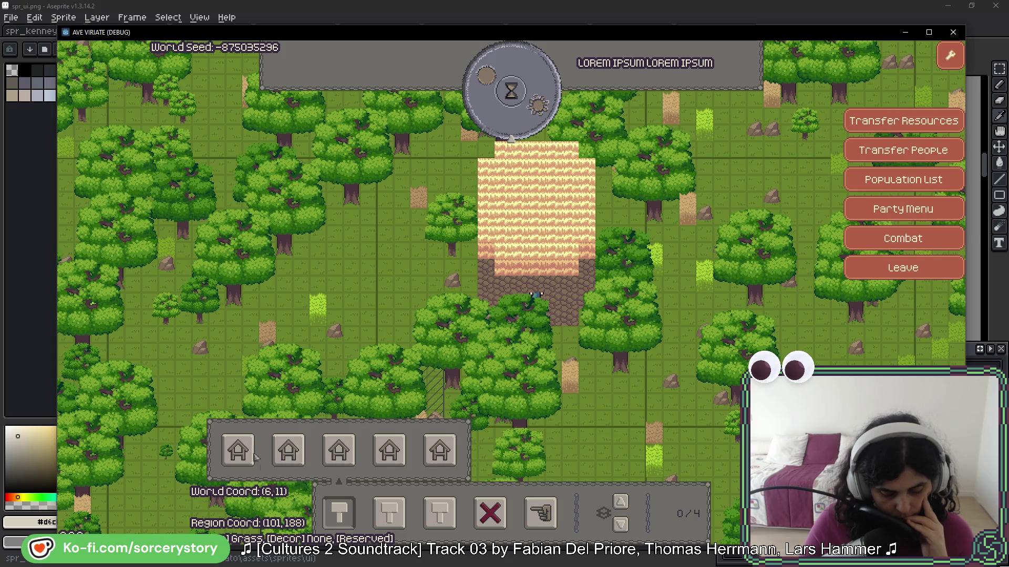
click(435, 413)
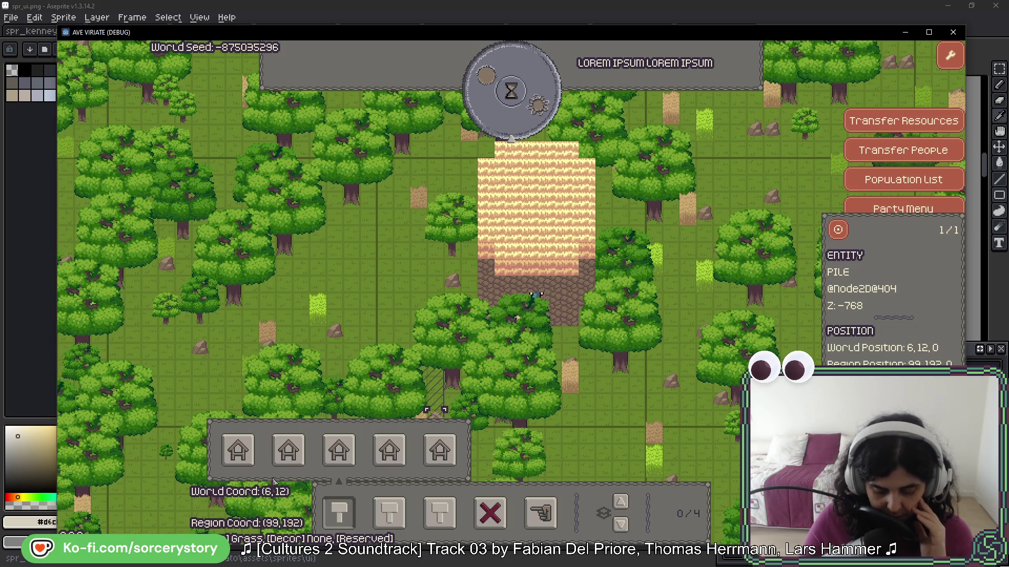
right_click(273, 481)
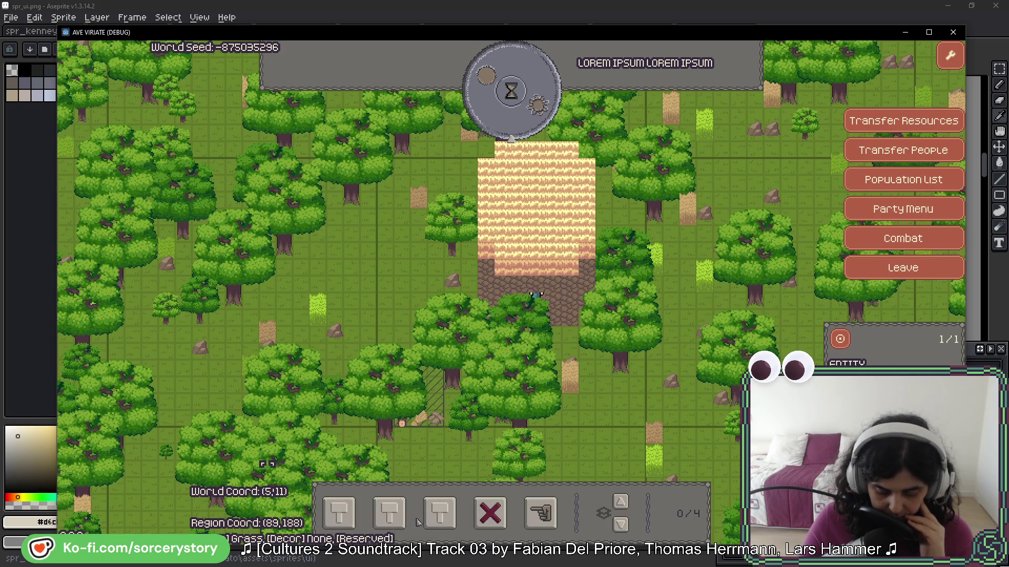
Step: Lower and then raise the house level counter with the new arrow buttons
mouse_move(438, 520)
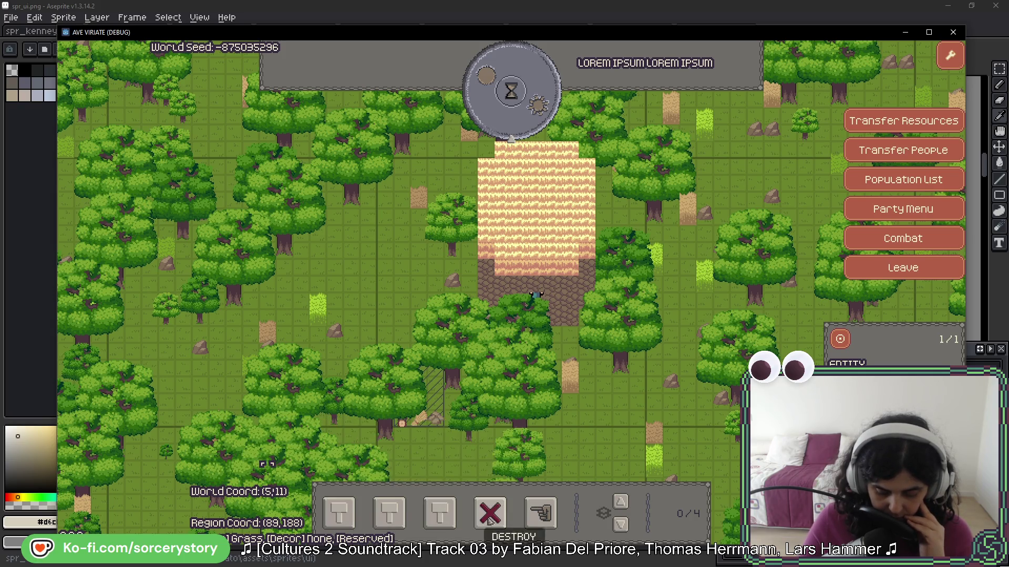
click(623, 526)
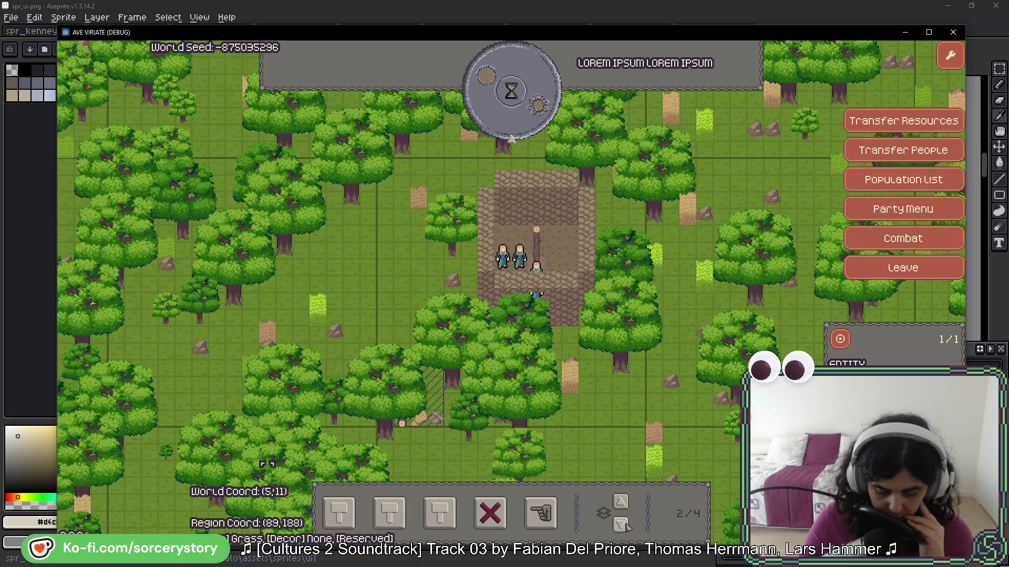
click(625, 509)
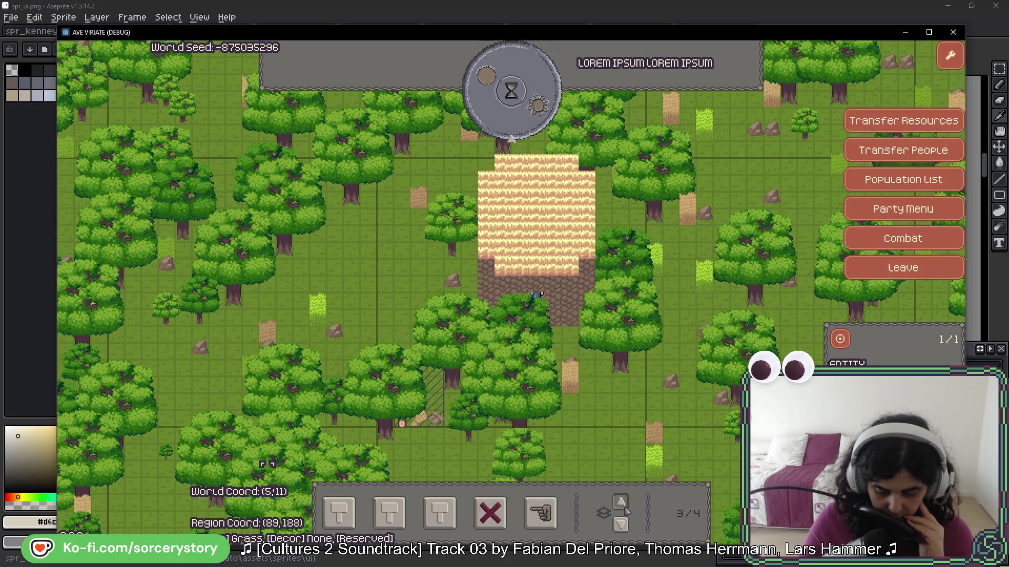
click(625, 509)
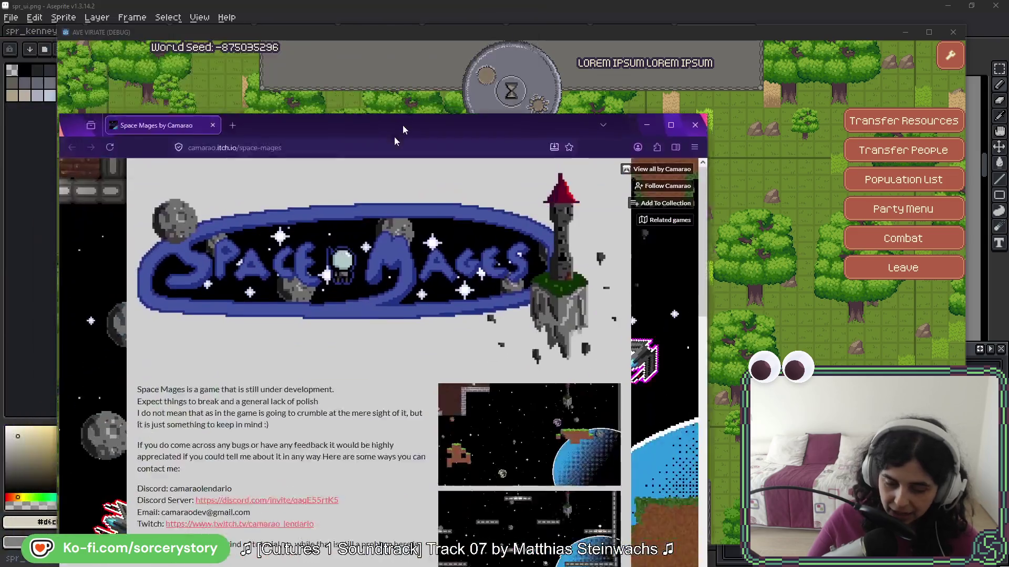
Step: Maximize the Space Mages browser window and enlarge its first gameplay screenshot
drag(403, 125, 449, 51)
double_click(449, 52)
scroll(431, 249, down, 2)
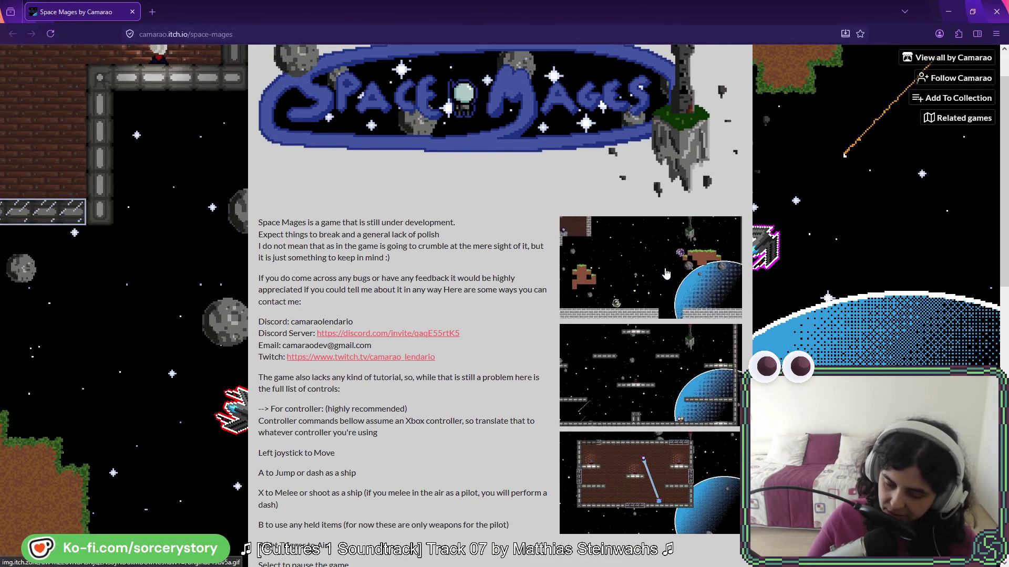
click(664, 271)
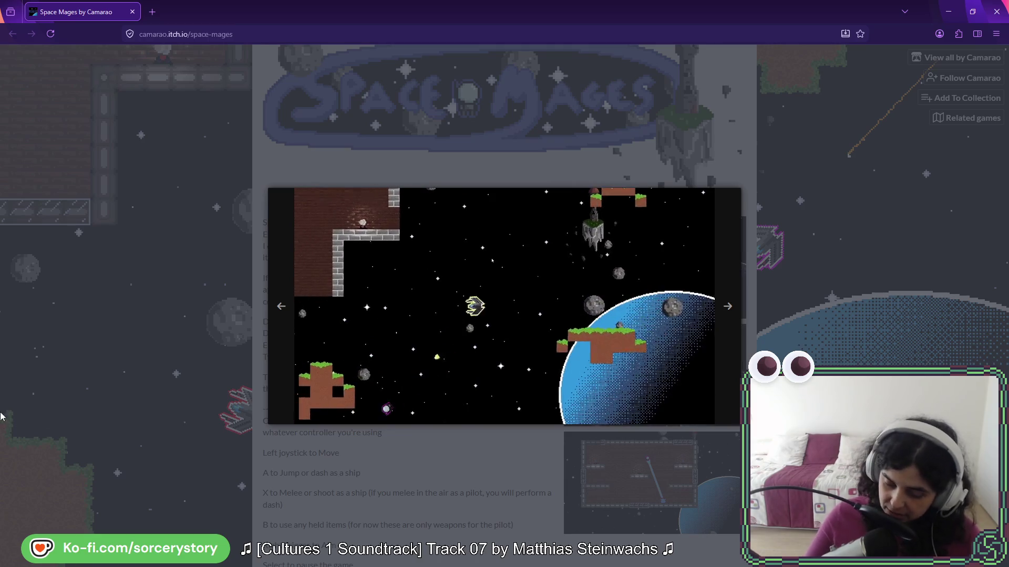
Step: Browse the other gameplay screenshots, then close the gallery and scroll to the controls
click(744, 256)
click(708, 342)
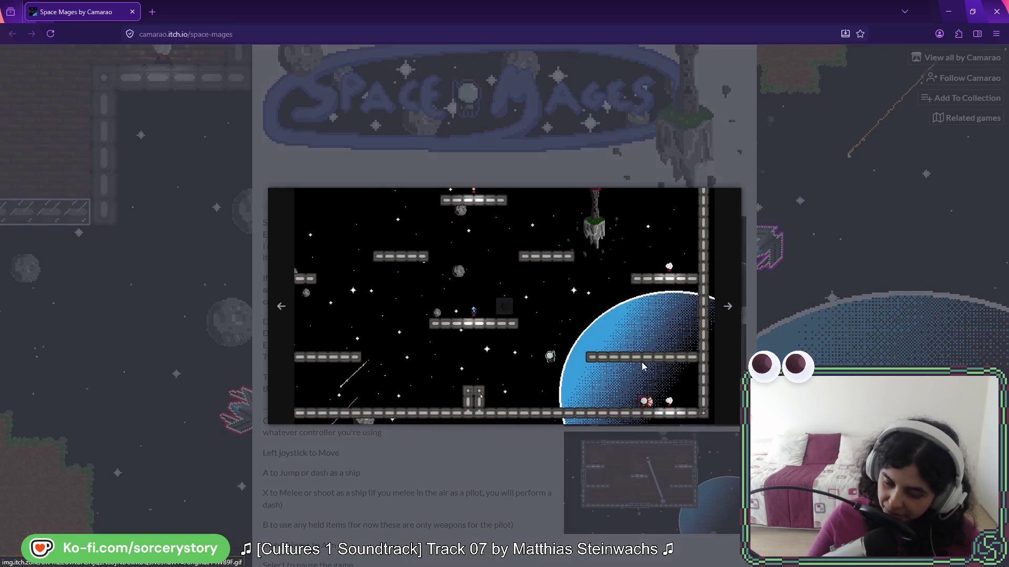
click(780, 343)
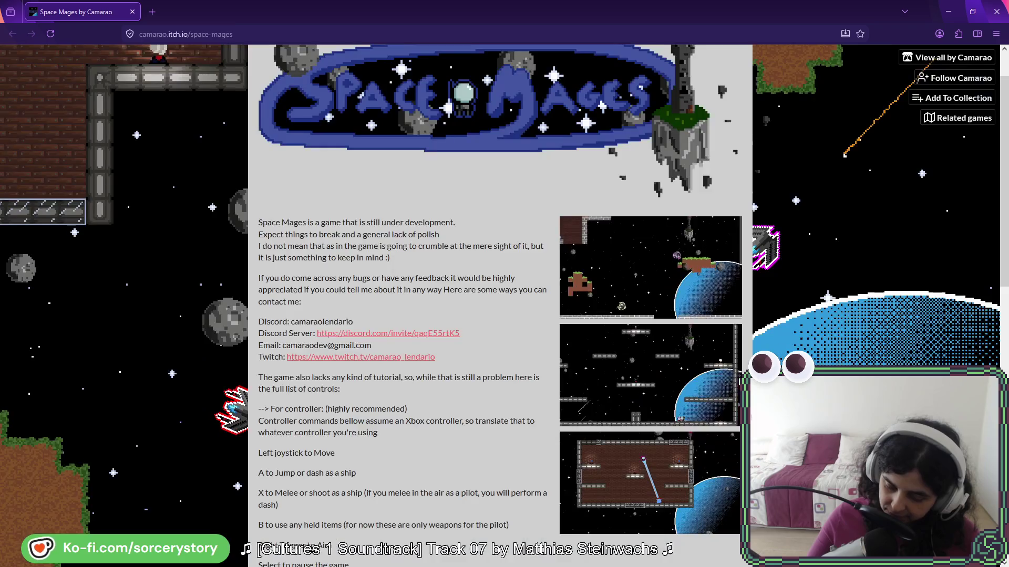
click(736, 342)
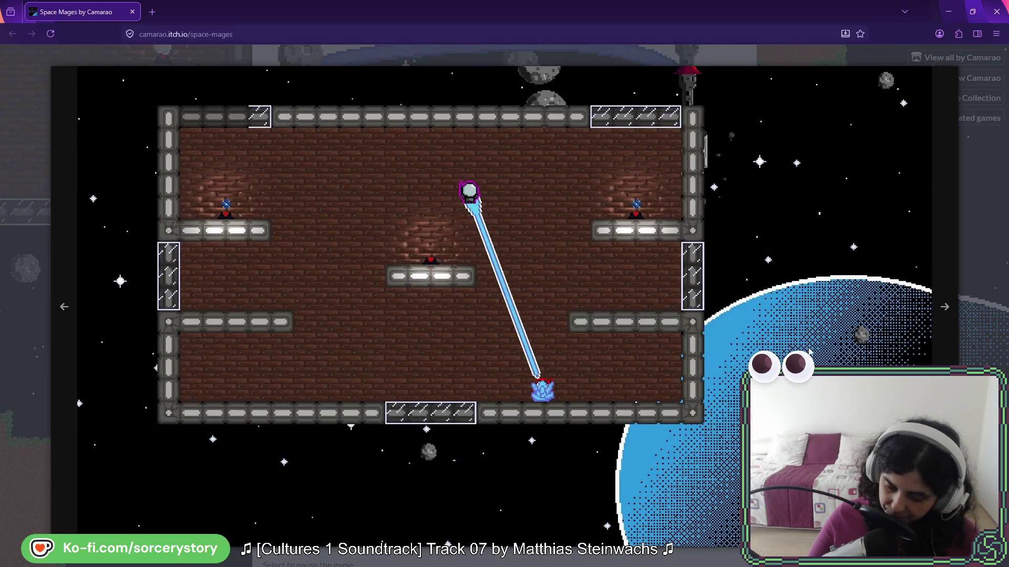
click(824, 329)
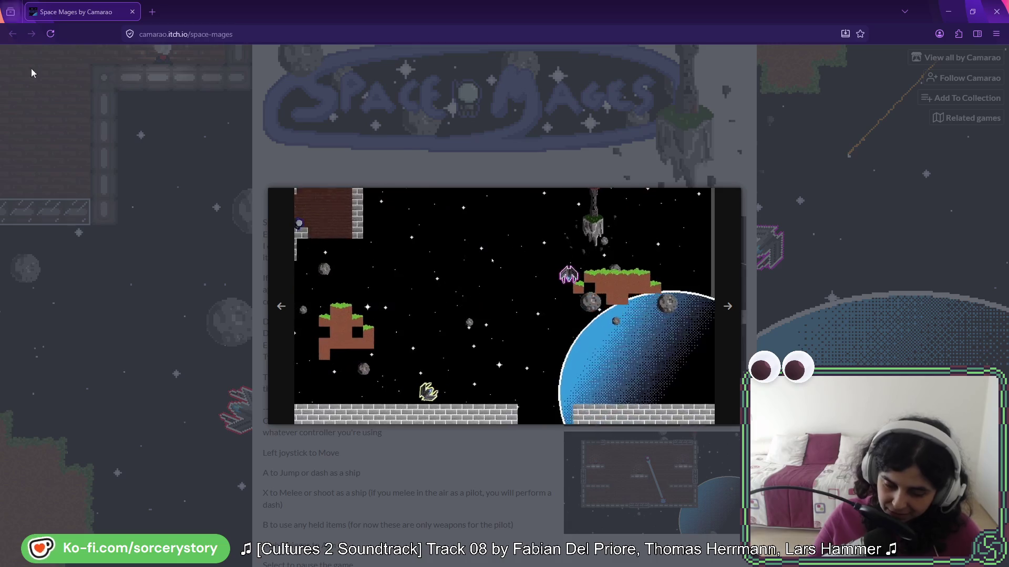
click(572, 132)
scroll(540, 256, down, 1)
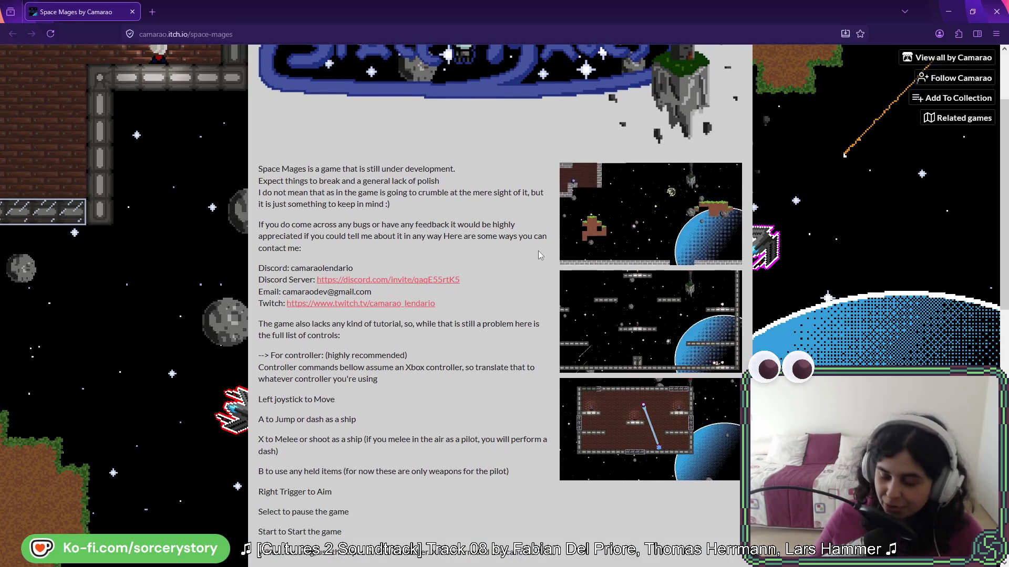